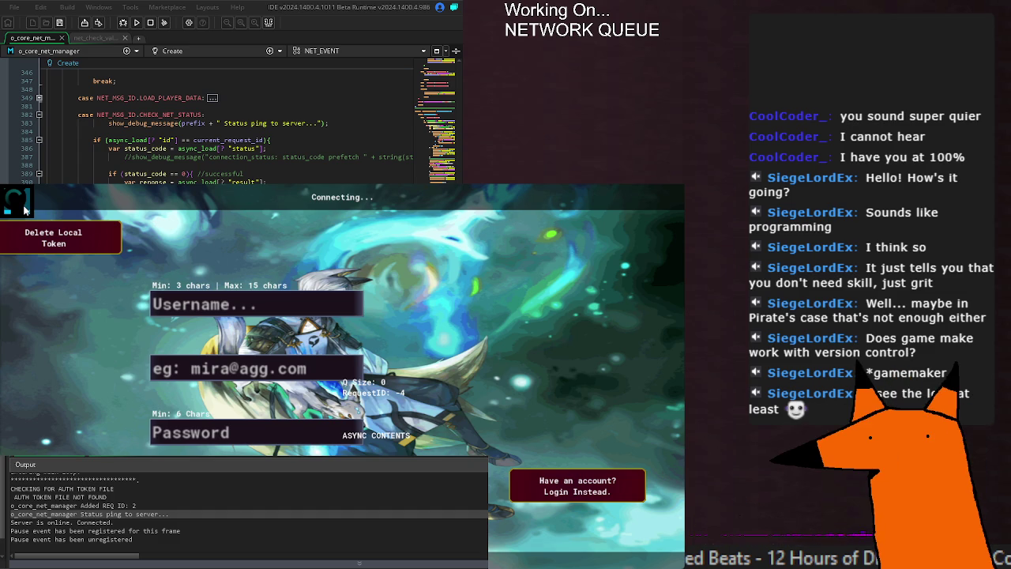
# Read through the output log messages from the running game
pyautogui.click(138, 531)
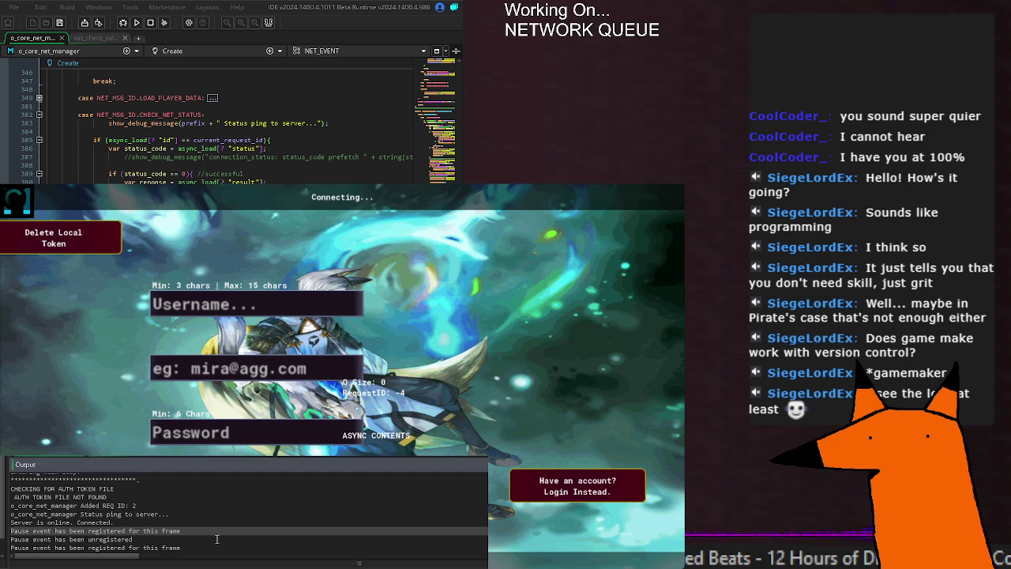
pyautogui.scroll(-1, 216, 538)
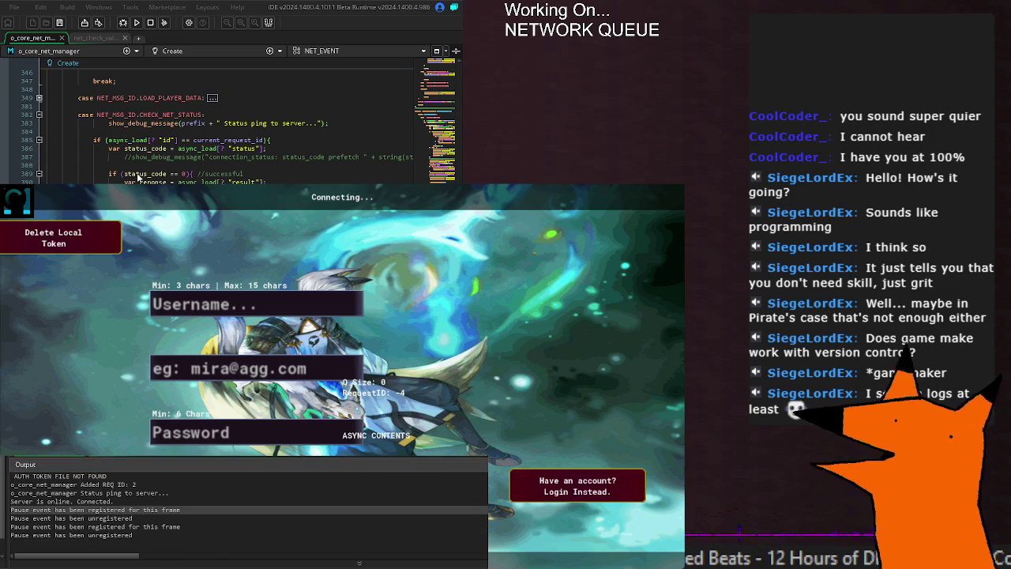
pyautogui.scroll(4, 221, 126)
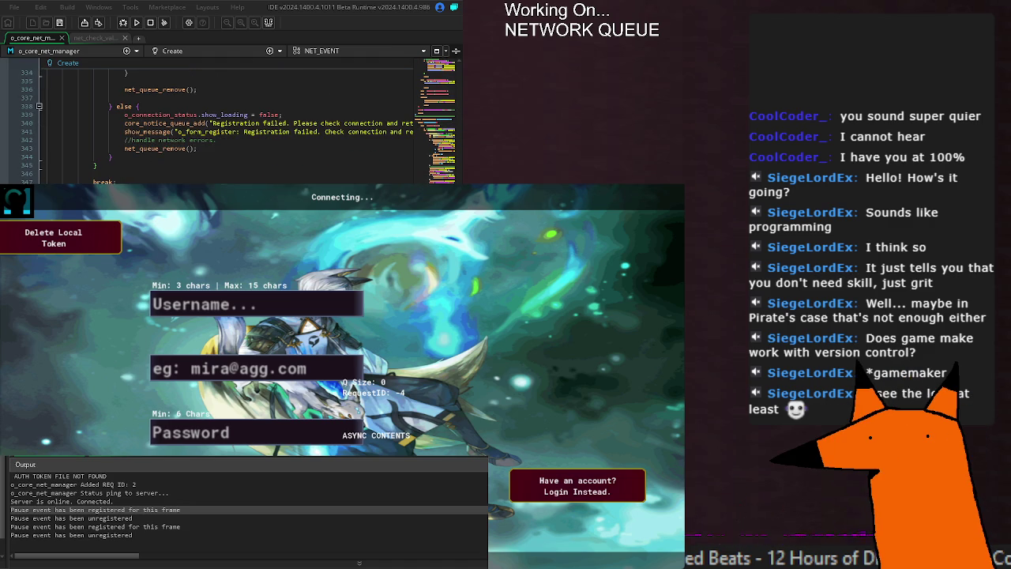
pyautogui.scroll(-15, 229, 127)
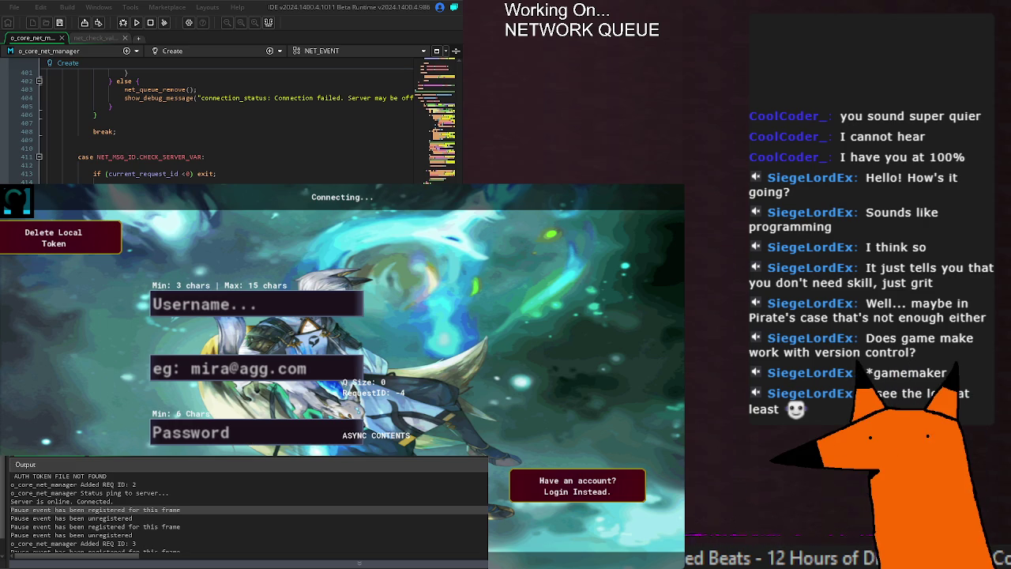
# Replace the _headers map creation line with an if (!ds_exists(_header, ds_type_map)) check
pyautogui.scroll(10, 229, 127)
pyautogui.scroll(15, 229, 126)
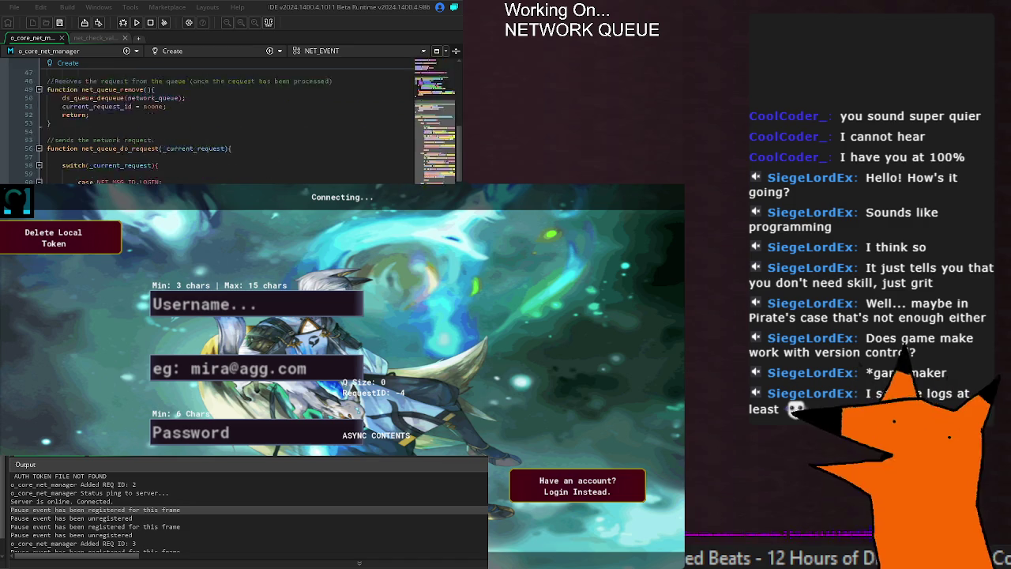
pyautogui.scroll(-4, 229, 126)
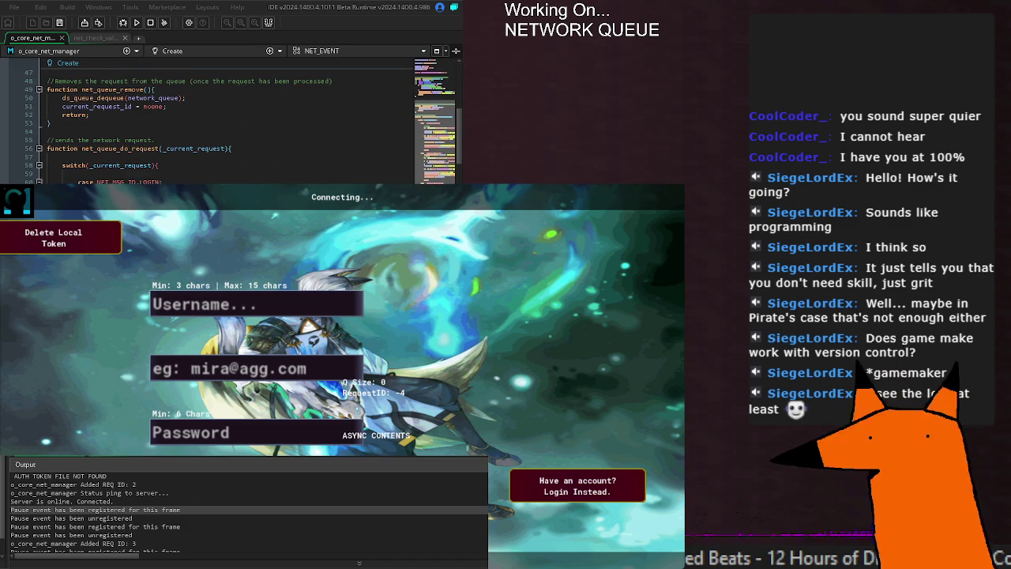
pyautogui.scroll(-2, 229, 126)
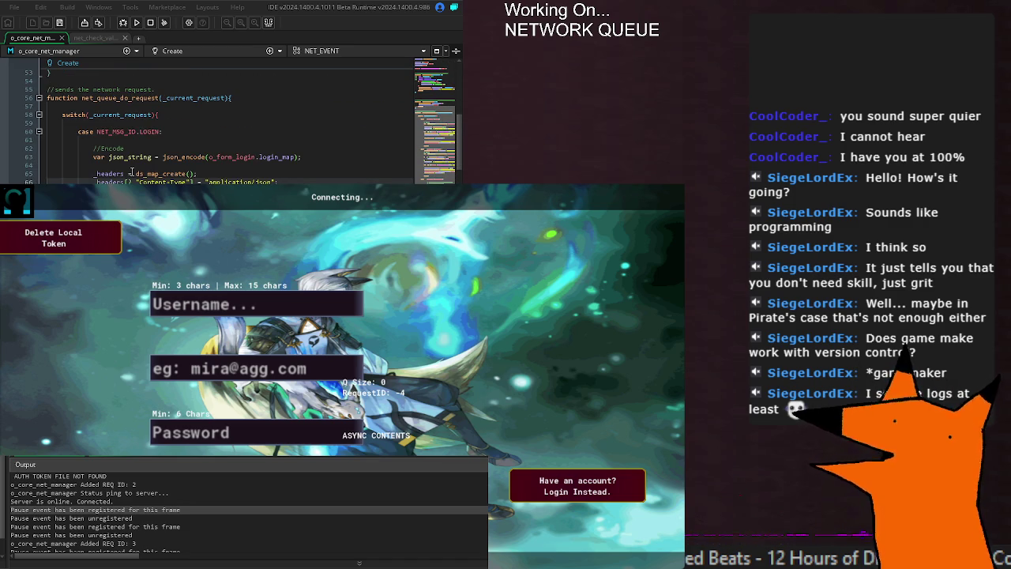
pyautogui.moveTo(199, 173); pyautogui.dragTo(98, 174)
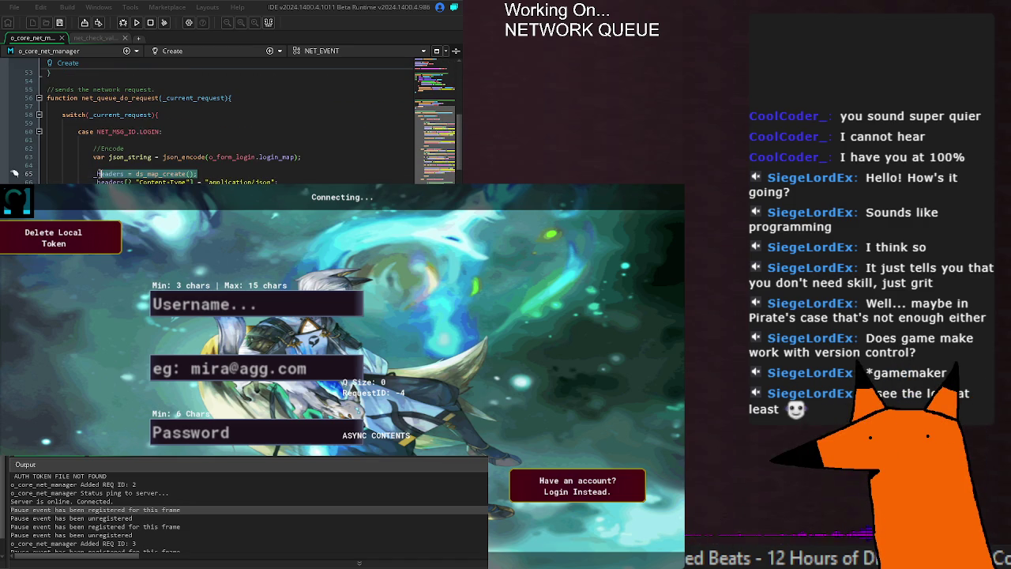
pyautogui.press('BackSpace')
pyautogui.press('Return')
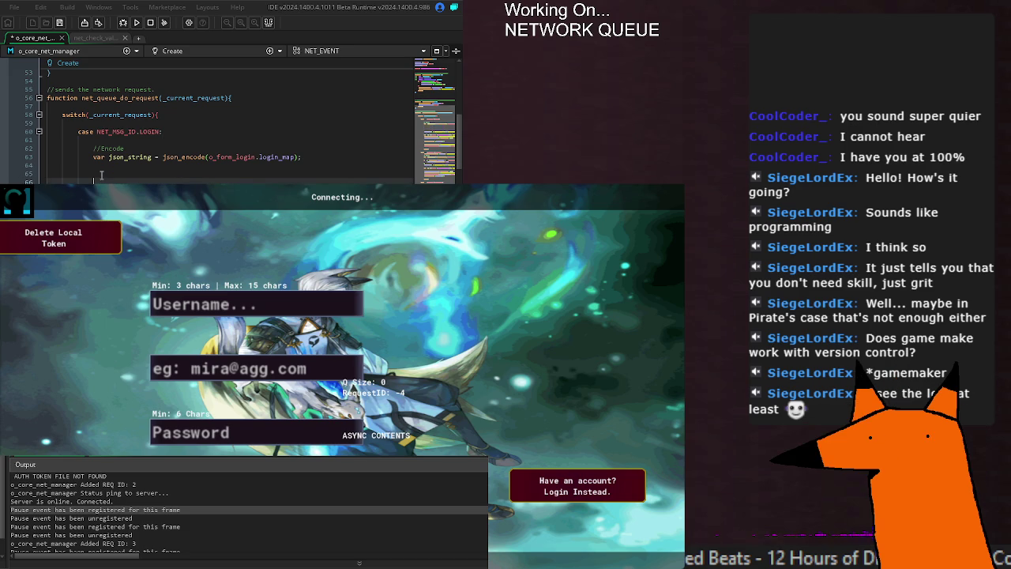
pyautogui.write('if(!ds_exists(')
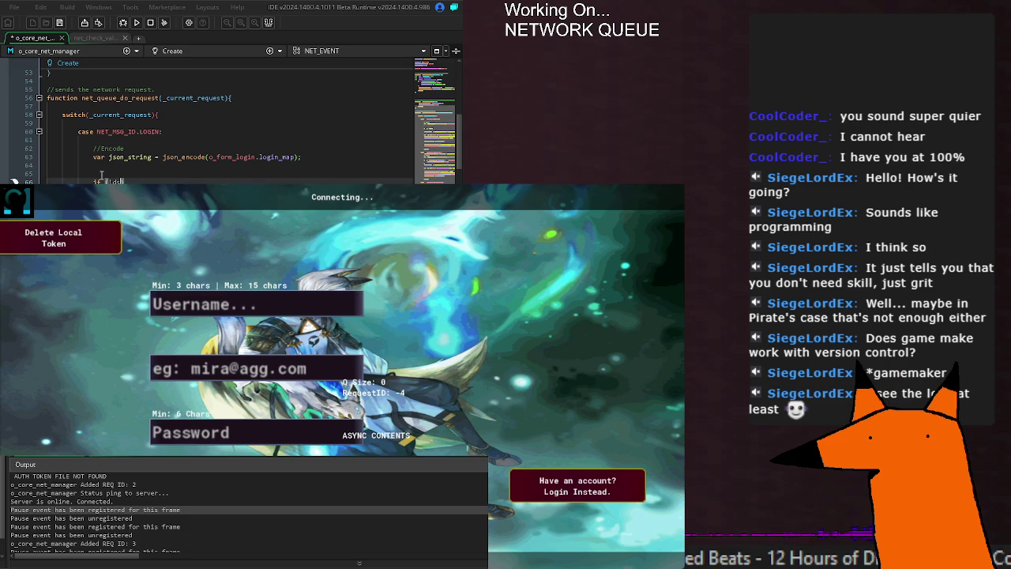
pyautogui.write('_hea')
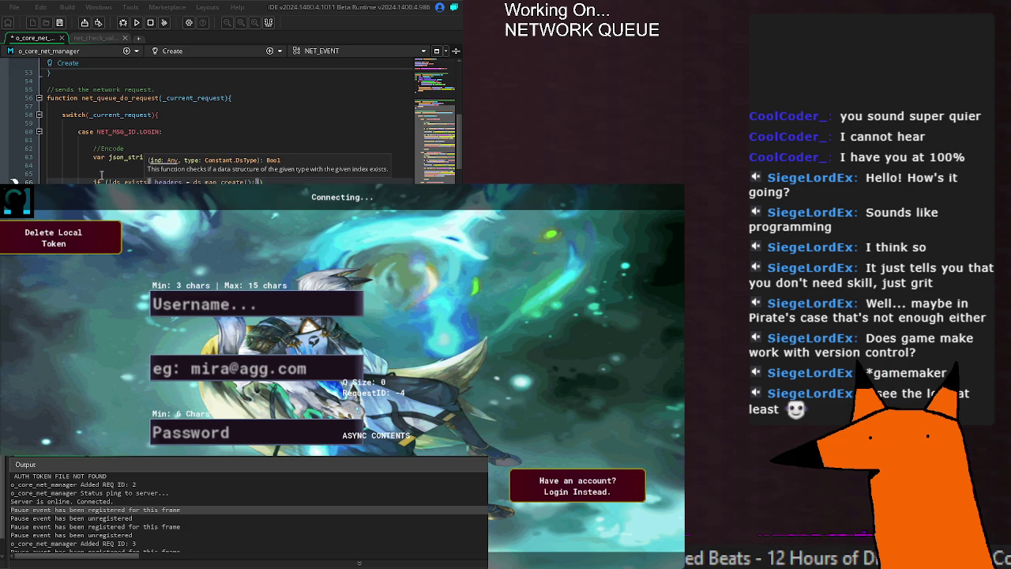
pyautogui.write('der, ds_type')
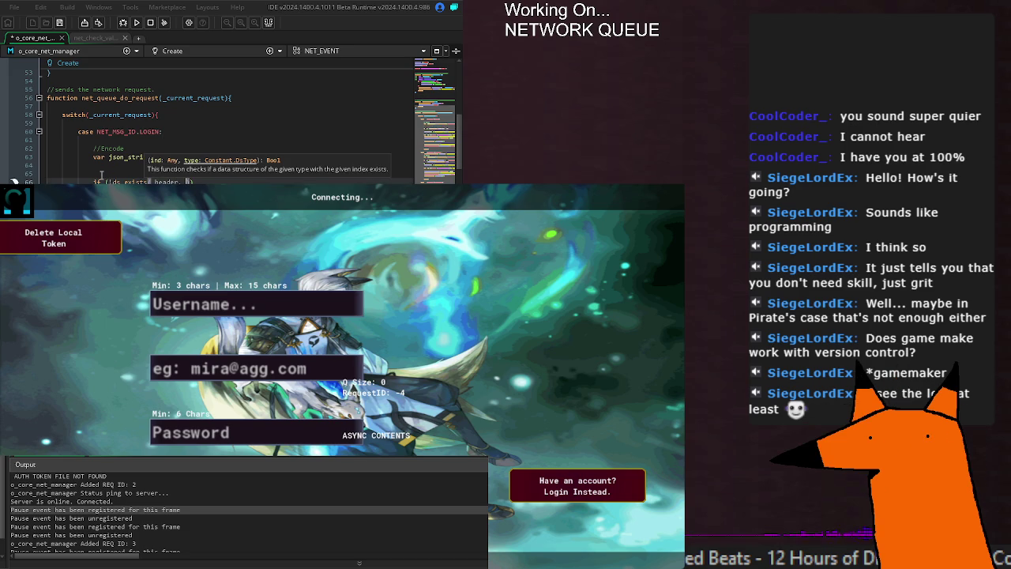
pyautogui.write('_map){')
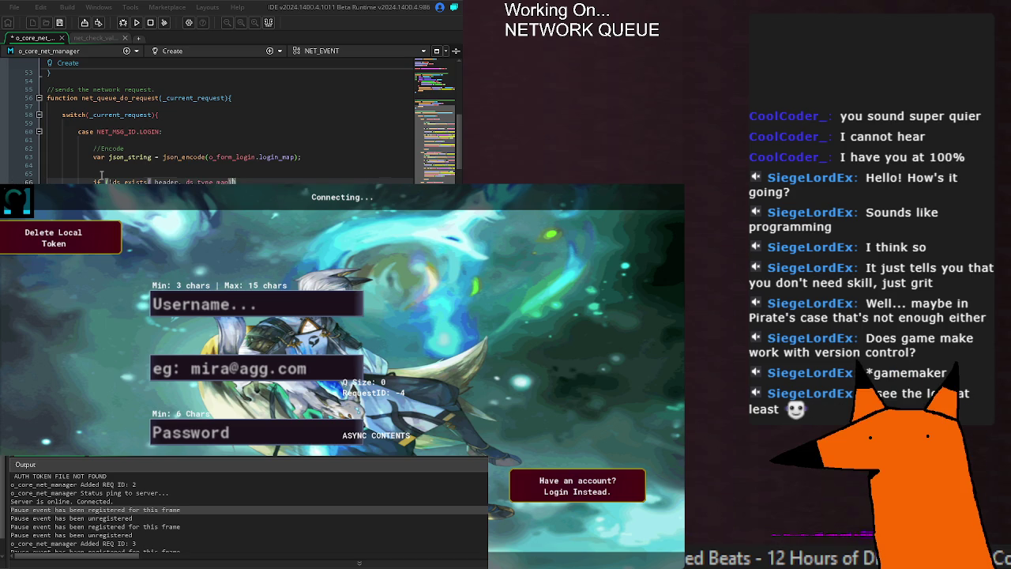
# Save the net manager script and return to the top of the file
pyautogui.hotkey('ctrl', 's')
pyautogui.scroll(-2, 305, 178)
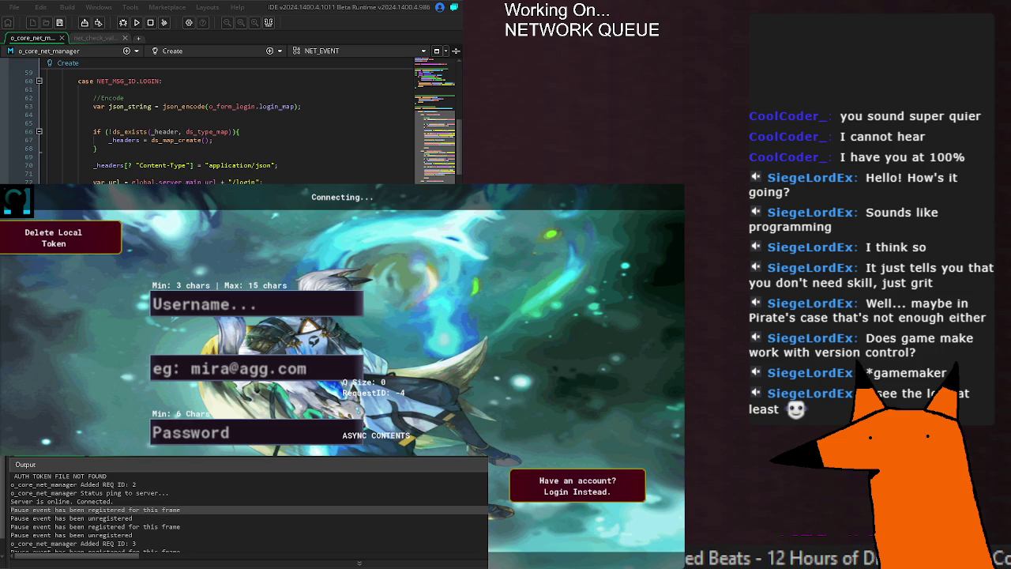
pyautogui.hotkey('ctrl', 'Home')
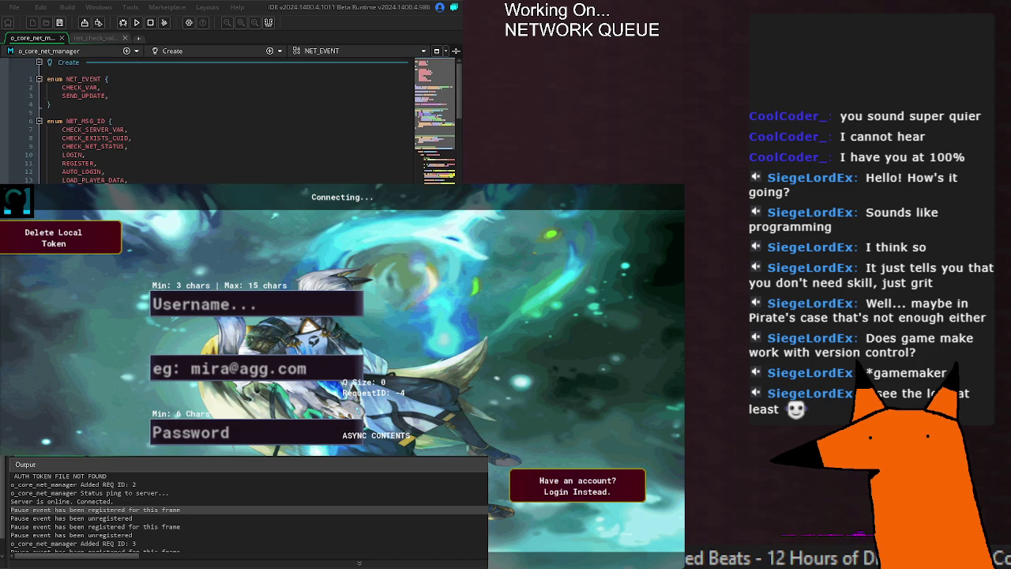
# Scroll through the net_queue functions and the o_connection_status code beneath them
pyautogui.scroll(-10, 229, 118)
pyautogui.hotkey('ctrl', 'Home')
pyautogui.scroll(-14, 16, 171)
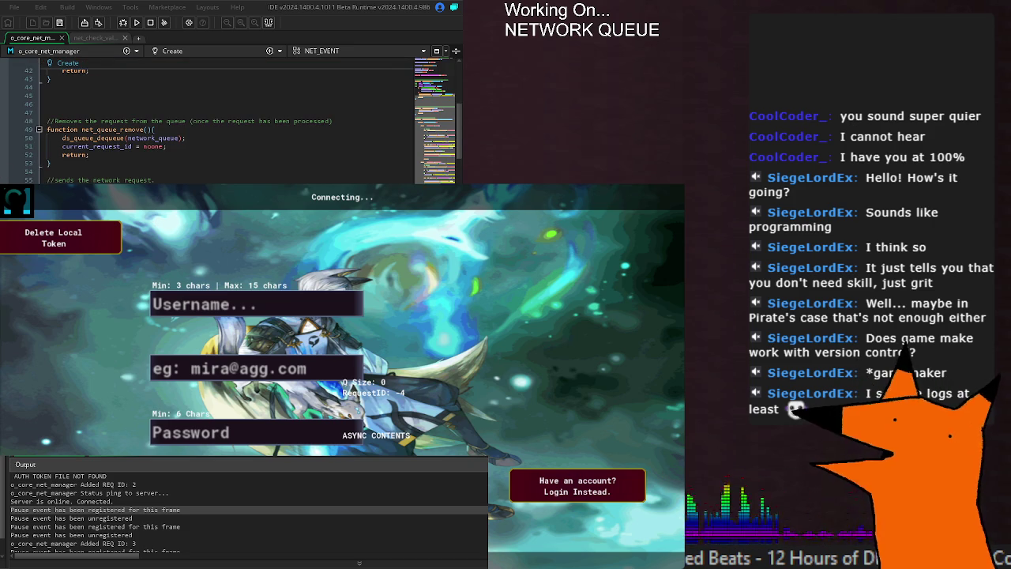
pyautogui.scroll(-2, 229, 123)
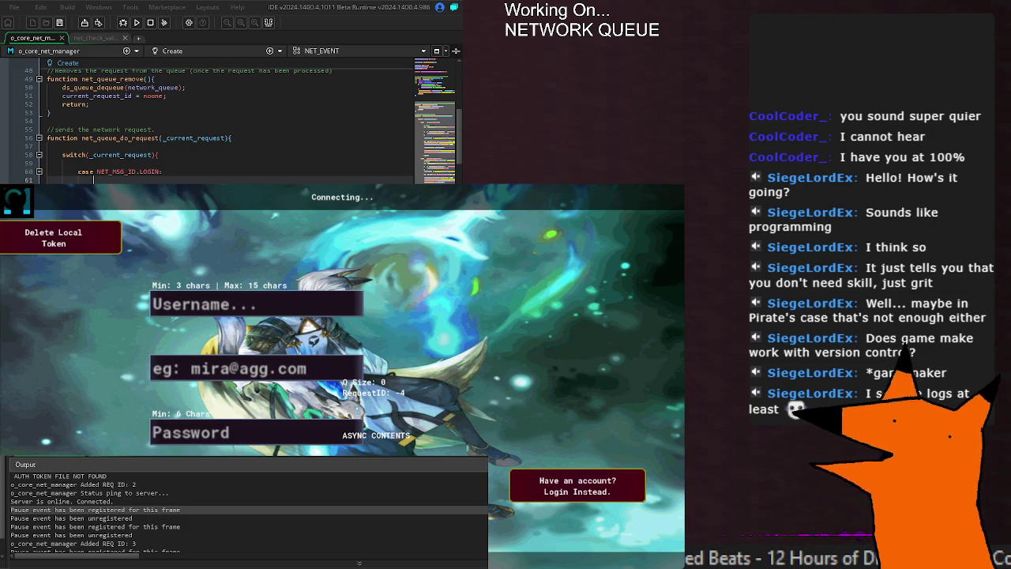
pyautogui.scroll(-5, 277, 363)
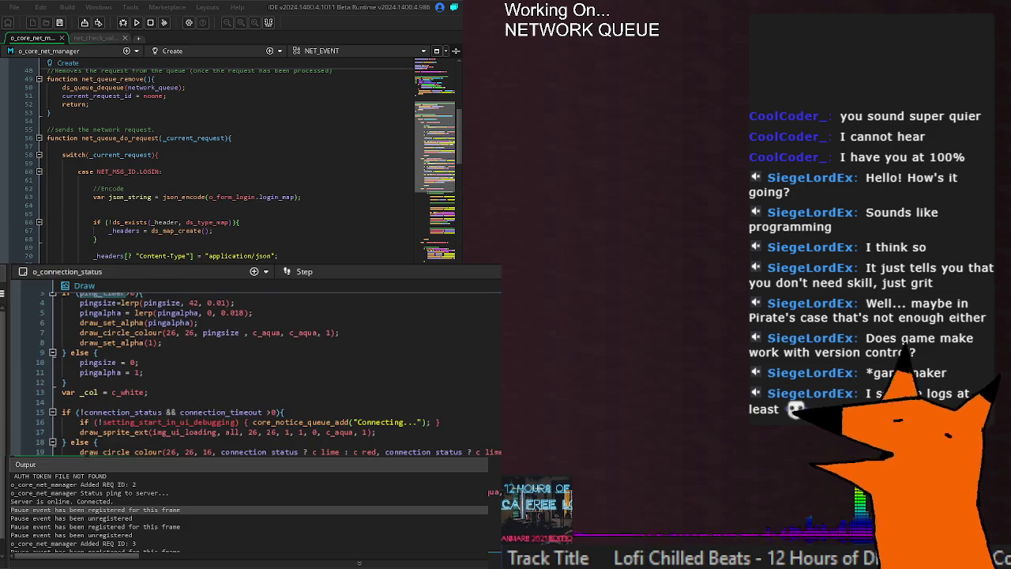
# Build and run the game from the o_connection_status Draw event code
pyautogui.click(237, 452)
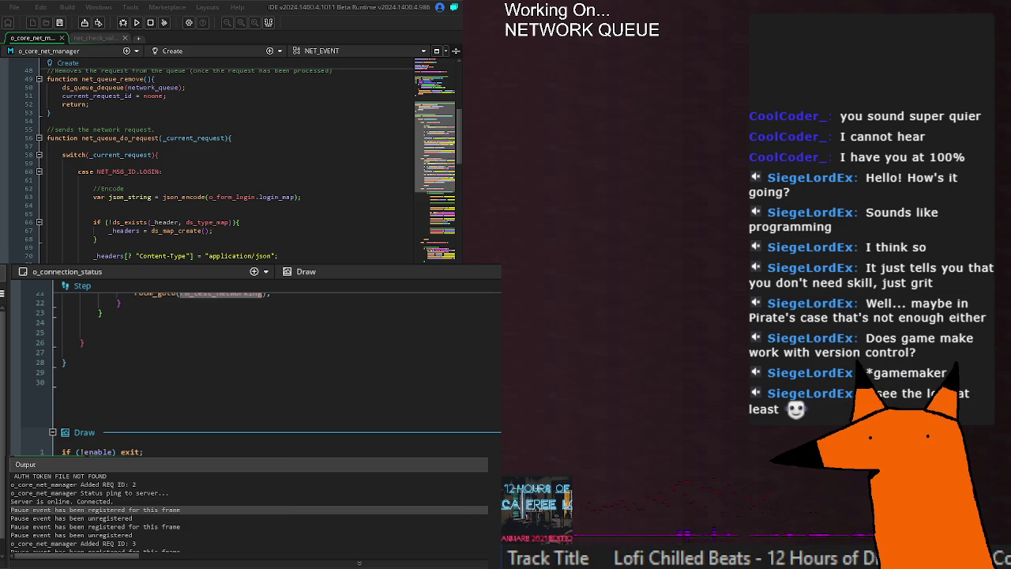
pyautogui.press('F5')
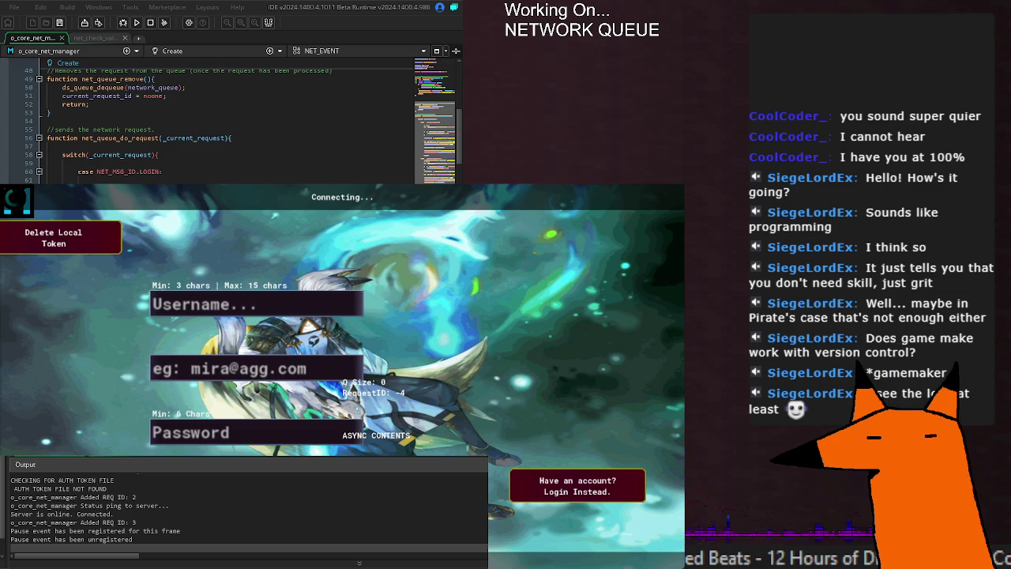
# Review current_request_id in the net_queue code, then stop the game and clean the build
pyautogui.scroll(2, 181, 512)
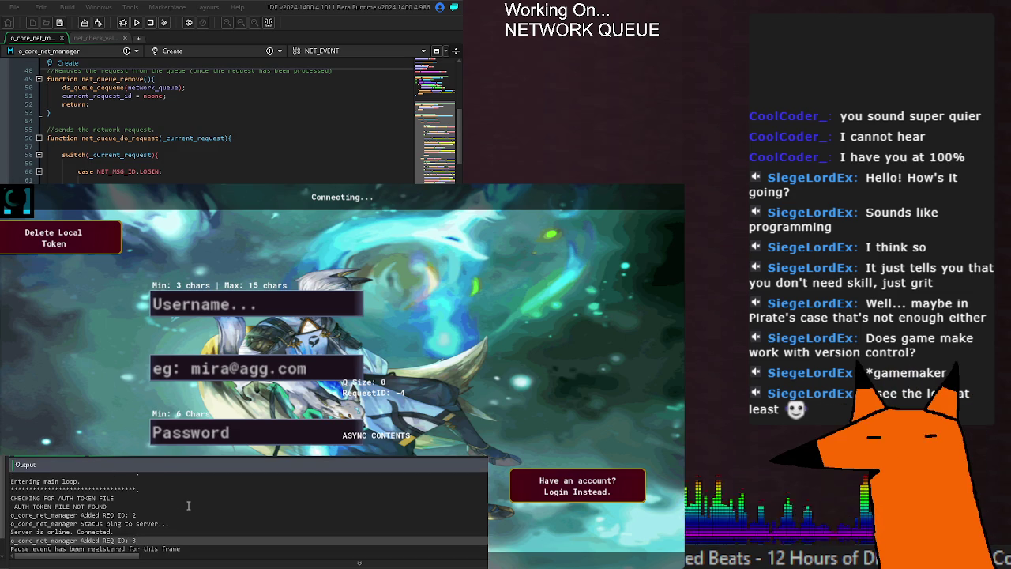
pyautogui.scroll(2, 158, 158)
pyautogui.doubleClick(100, 147)
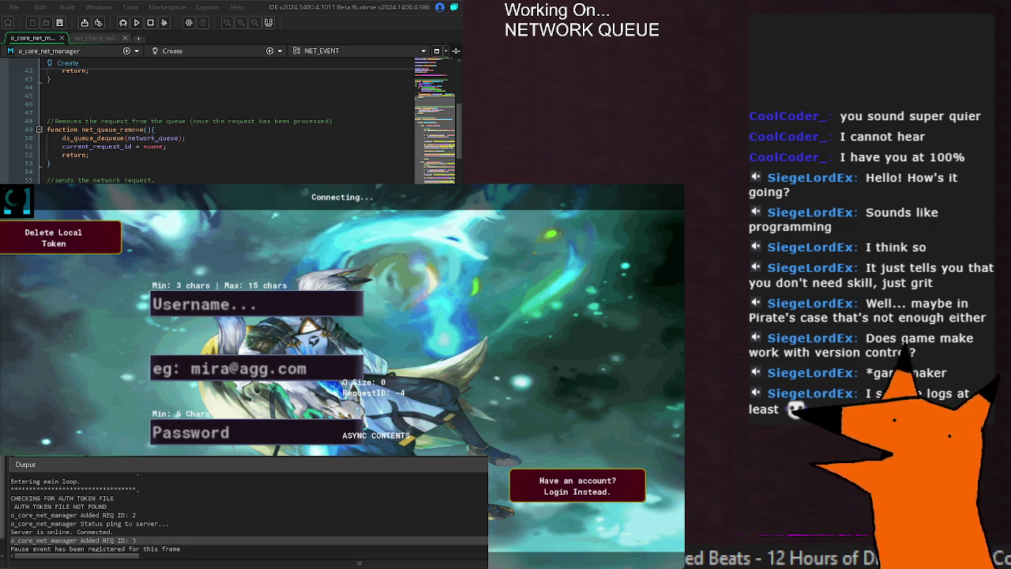
pyautogui.scroll(10, 229, 119)
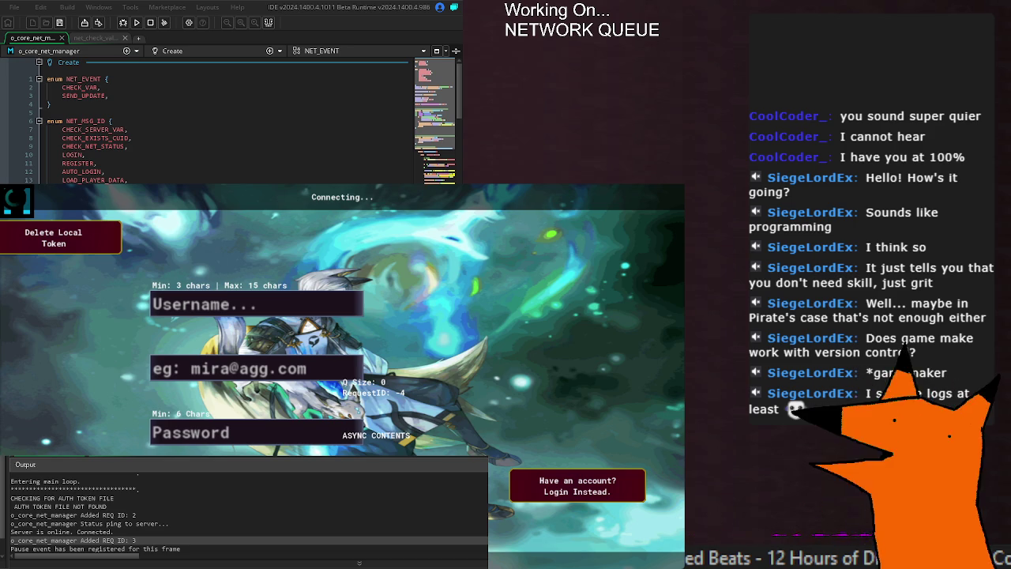
pyautogui.scroll(-12, 229, 118)
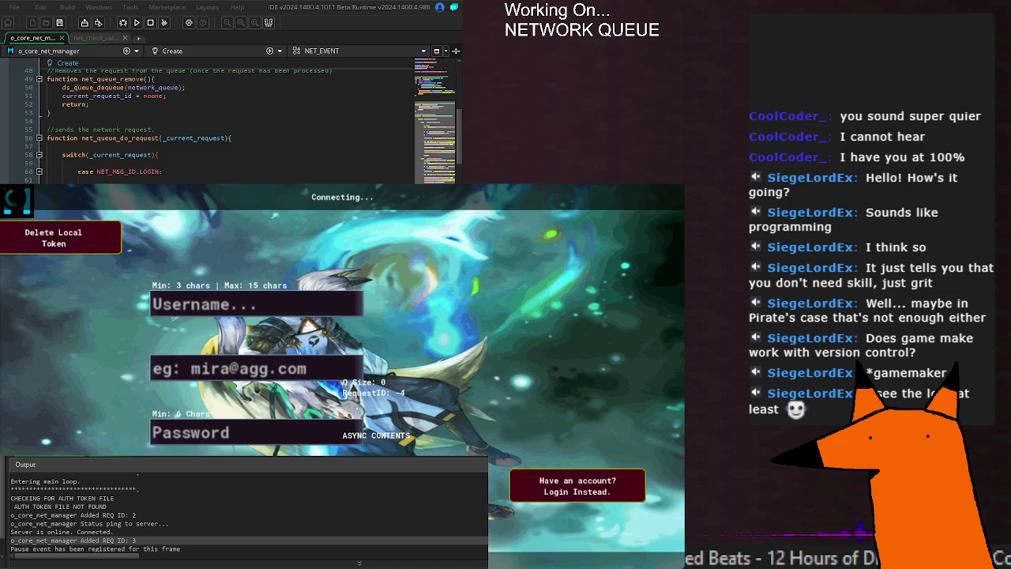
pyautogui.press('F5')
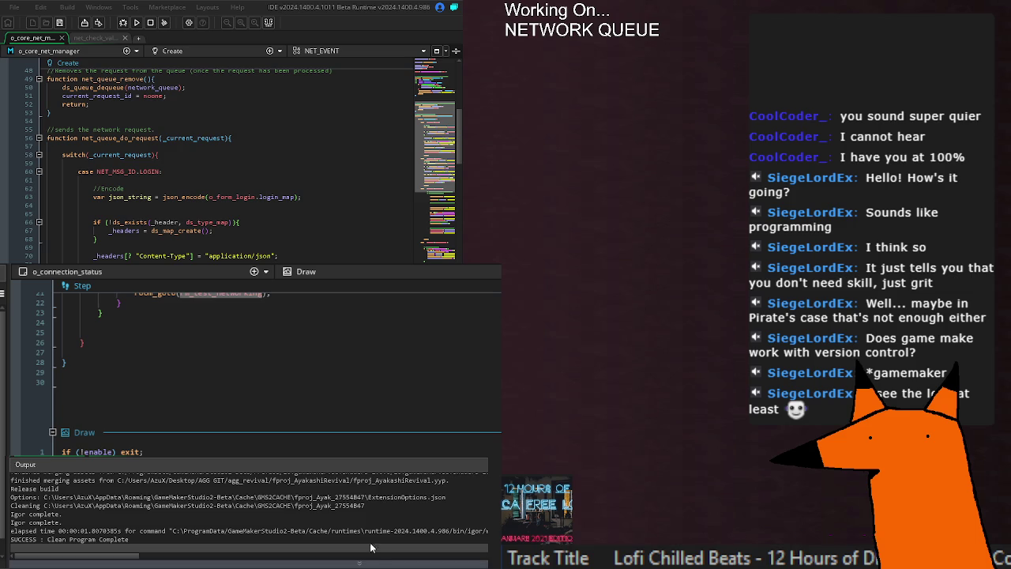
# Rebuild and launch the game to reach the Connecting... sign-up screen
pyautogui.press('F5')
pyautogui.click(274, 229)
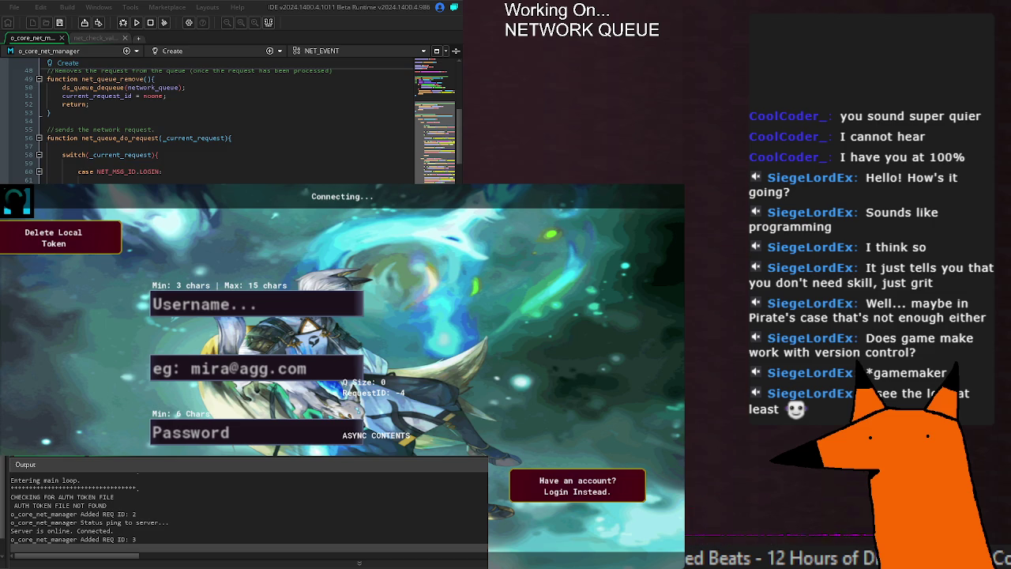
pyautogui.click(166, 163)
pyautogui.scroll(-10, 237, 119)
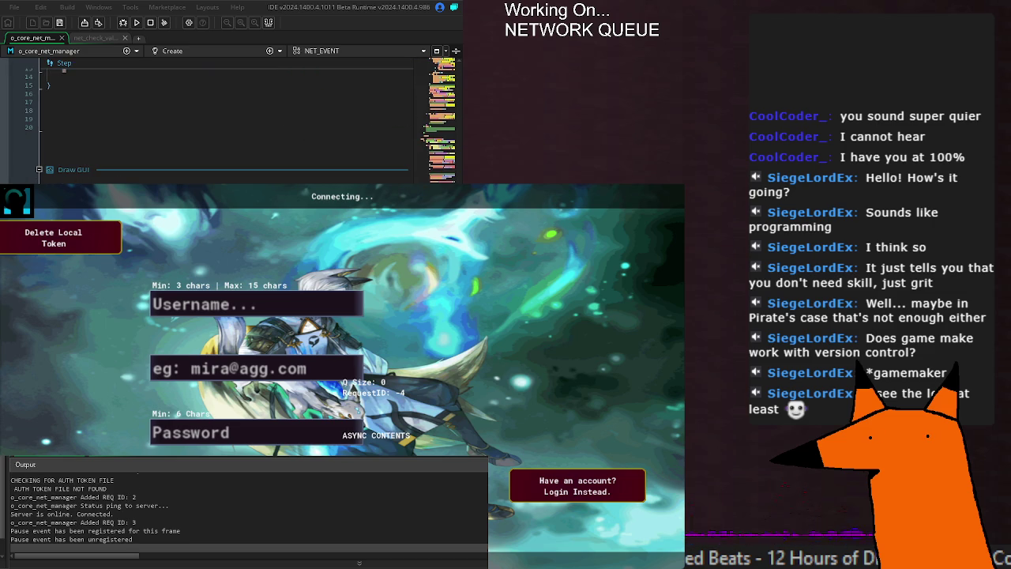
pyautogui.scroll(10, 229, 119)
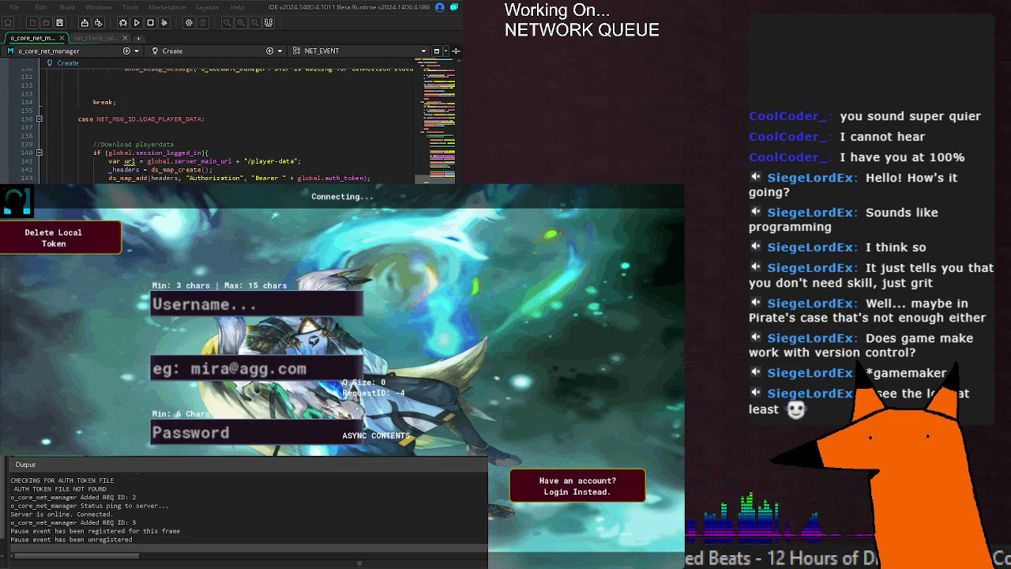
pyautogui.scroll(-15, 229, 122)
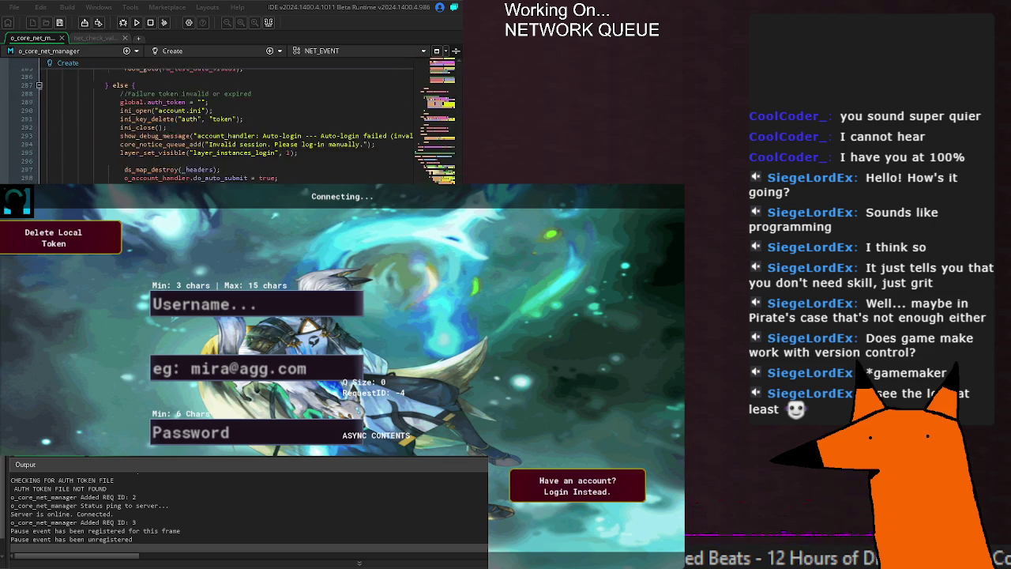
pyautogui.scroll(-10, 229, 123)
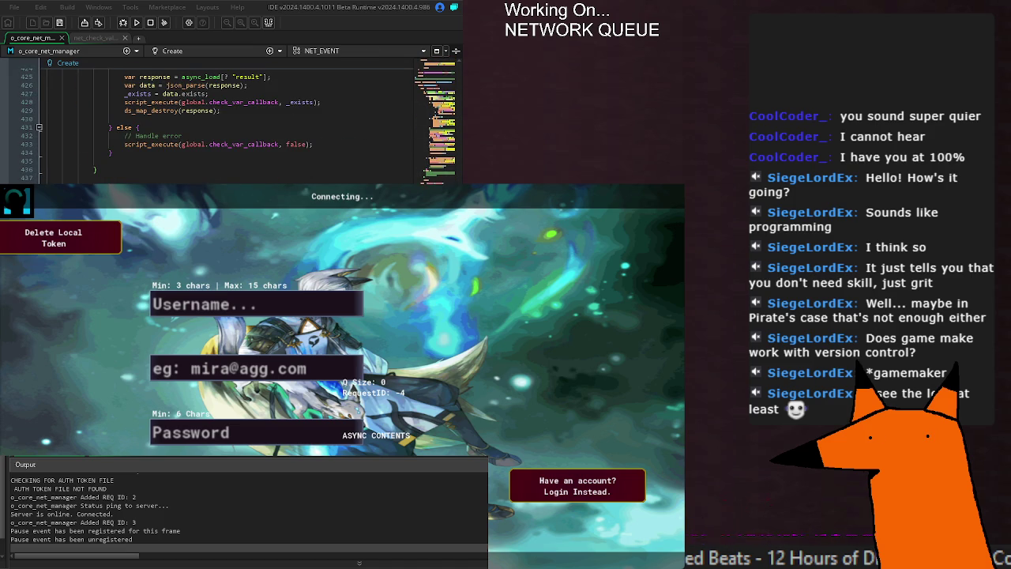
pyautogui.scroll(-5, 229, 122)
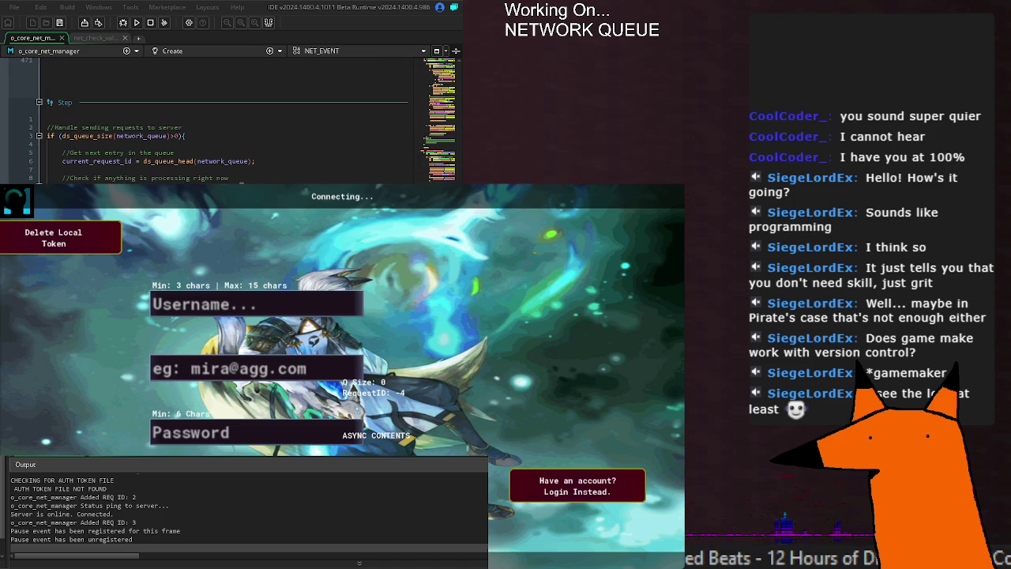
pyautogui.scroll(-5, 229, 123)
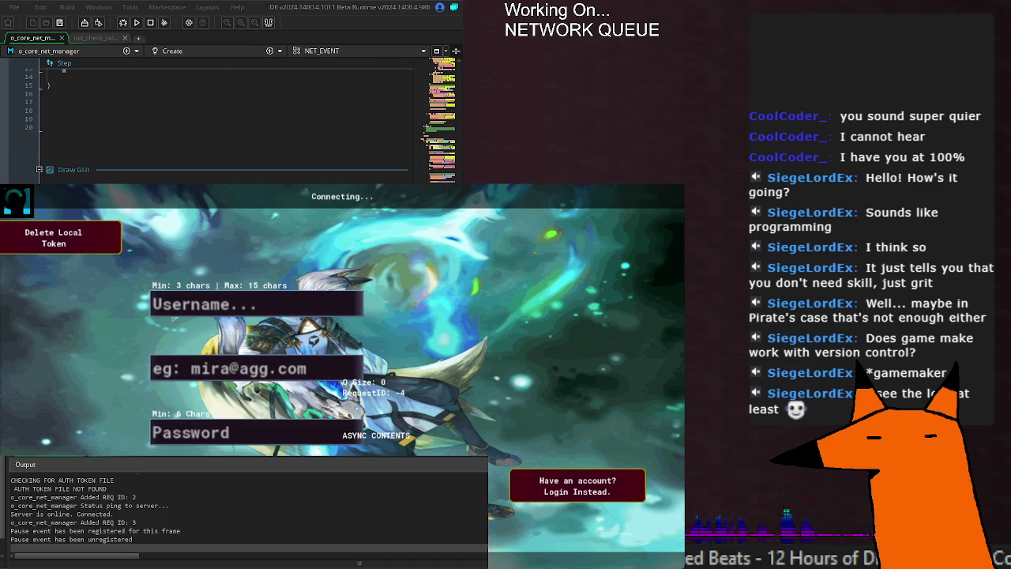
pyautogui.scroll(20, 229, 122)
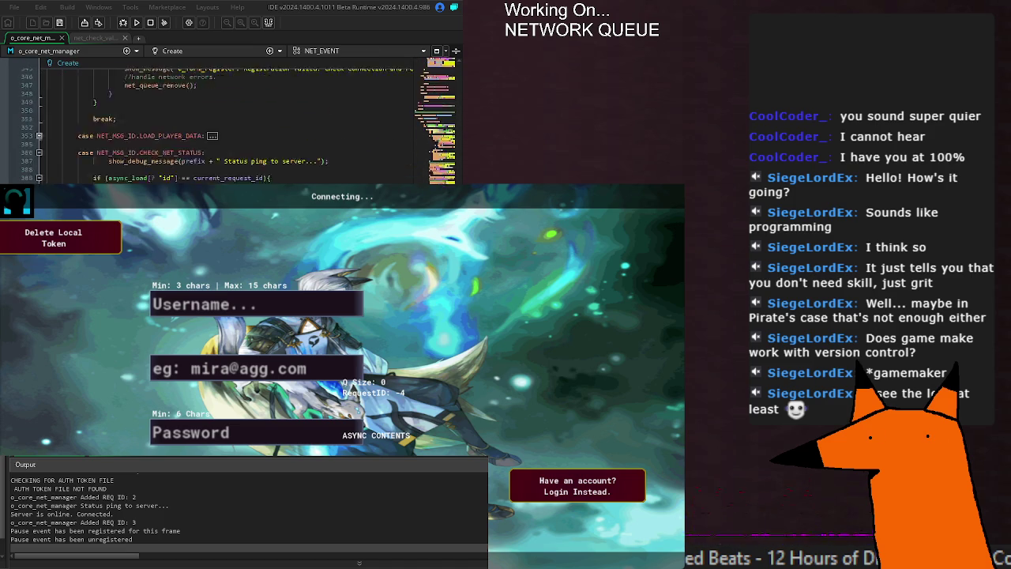
pyautogui.scroll(20, 229, 123)
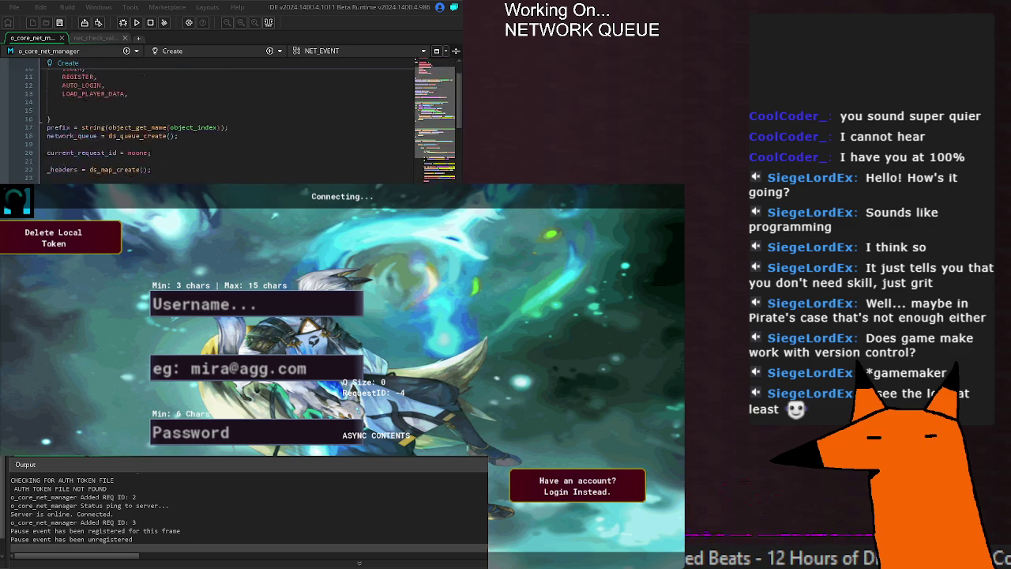
pyautogui.scroll(-20, 229, 123)
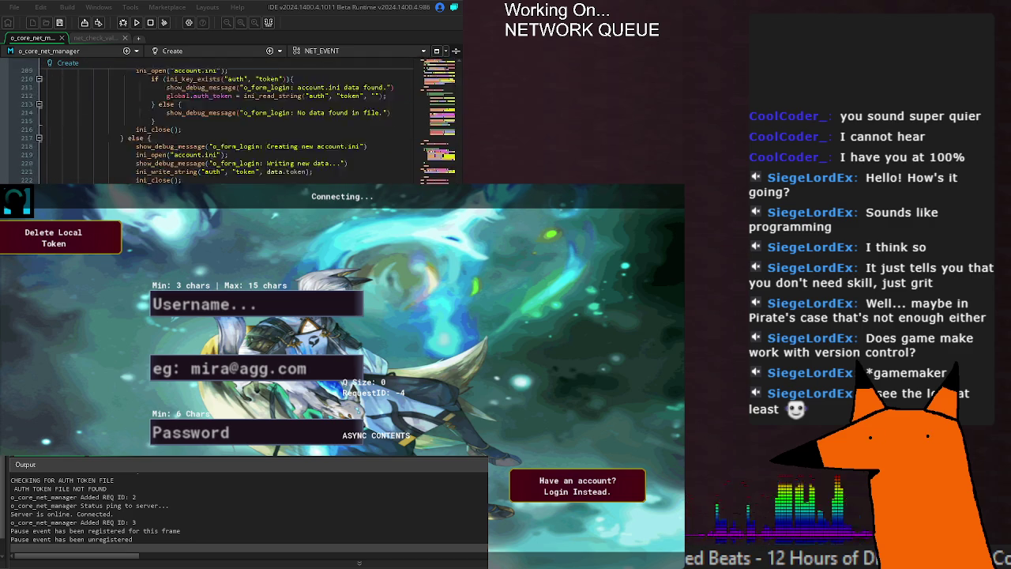
pyautogui.scroll(-10, 229, 123)
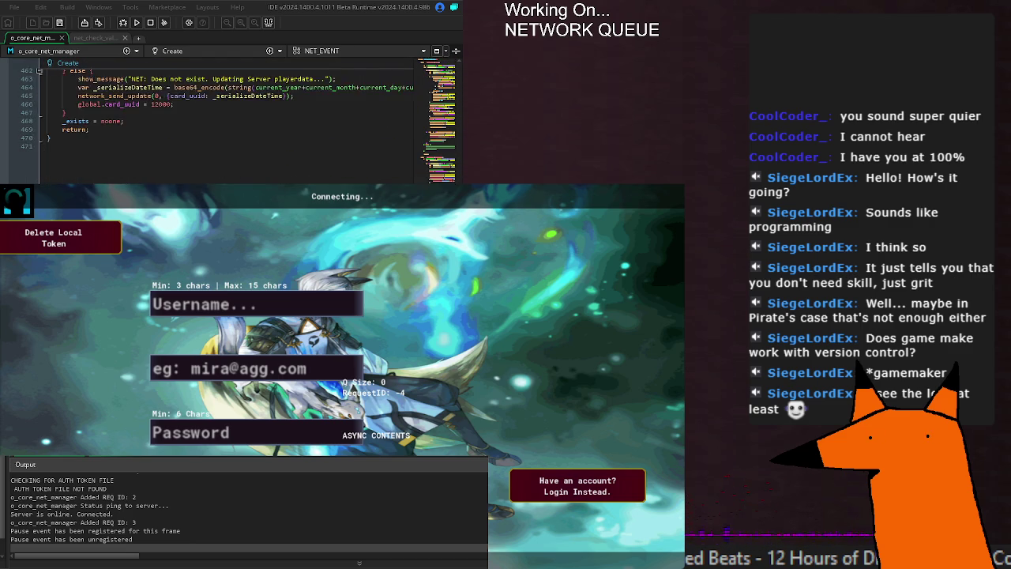
pyautogui.scroll(-5, 124, 150)
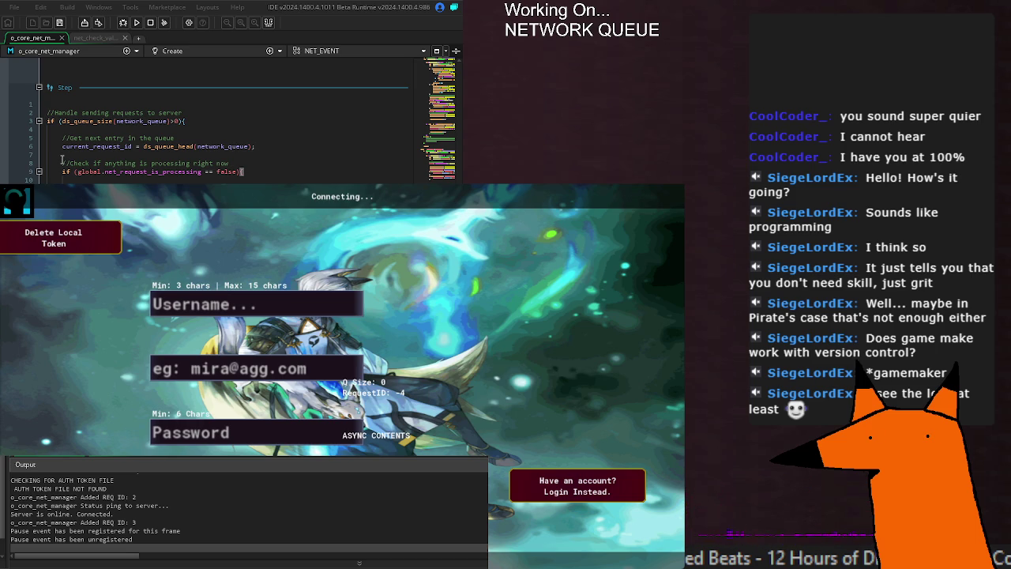
pyautogui.write('{')
# Search the code for net_request_is_processing from line 9 of the Step event
pyautogui.doubleClick(170, 171)
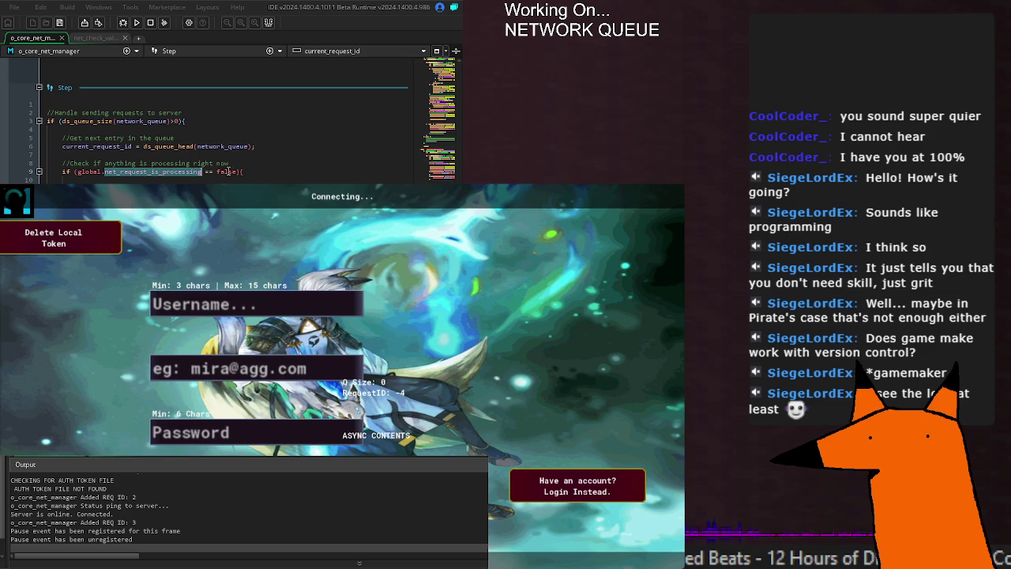
pyautogui.click(254, 172)
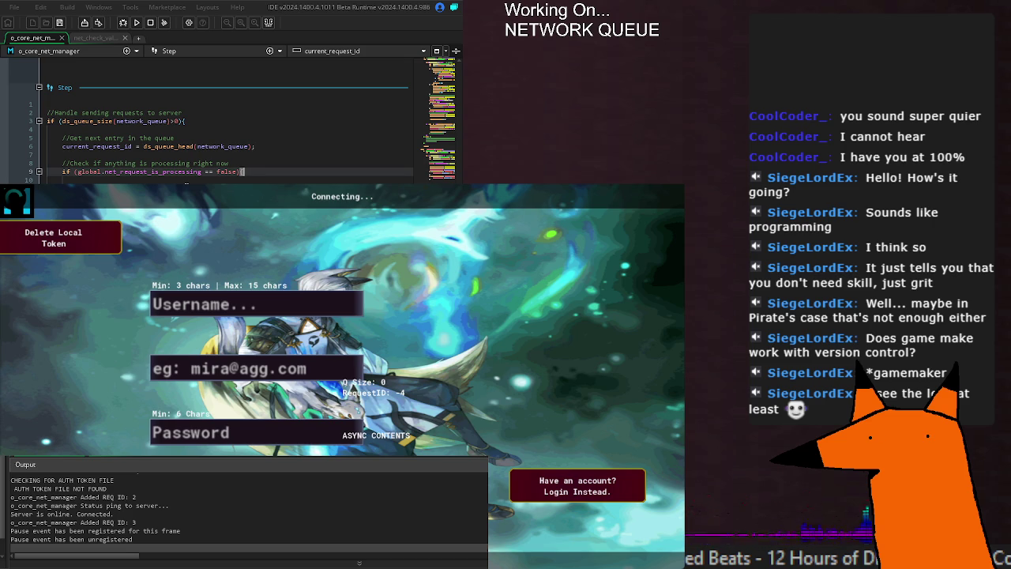
pyautogui.scroll(5, 229, 119)
pyautogui.scroll(-3, 229, 119)
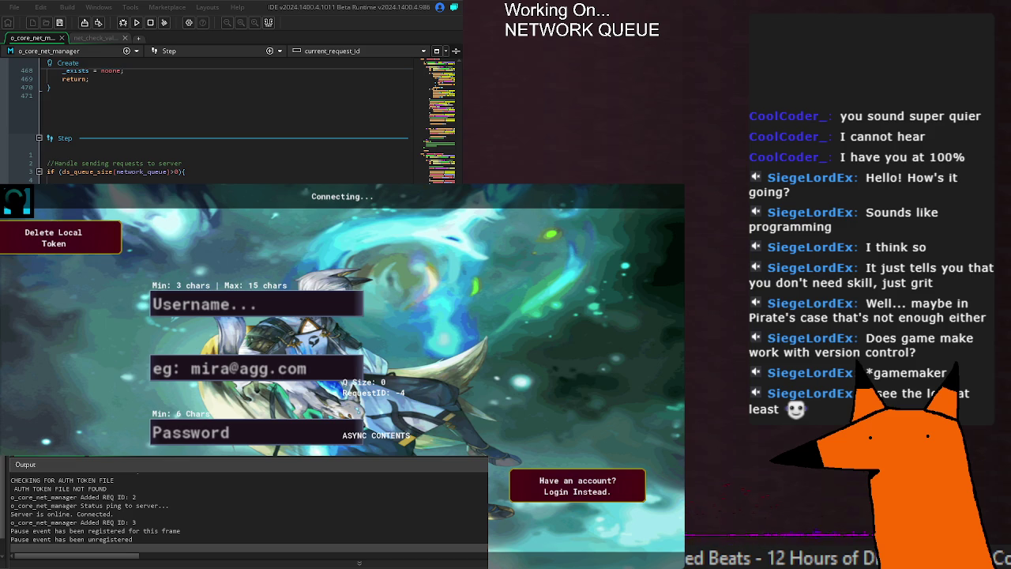
pyautogui.hotkey('ctrl', 'f')
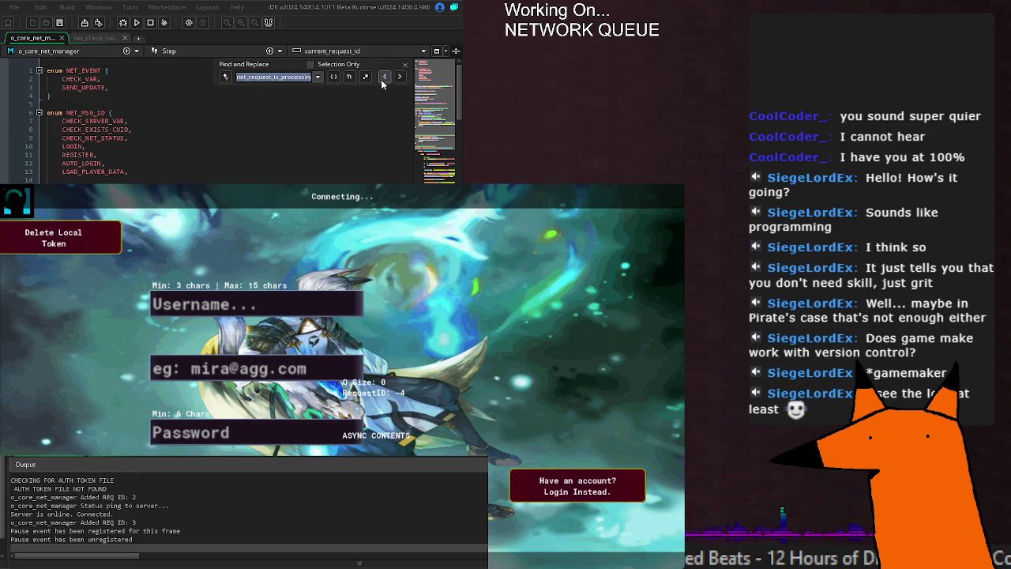
pyautogui.scroll(-20, 371, 116)
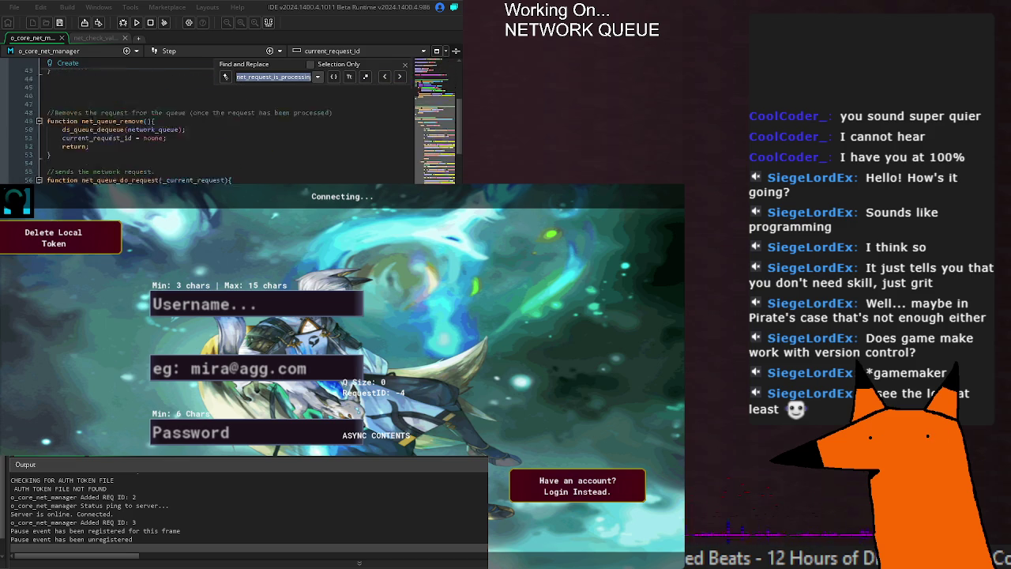
pyautogui.scroll(10, 237, 126)
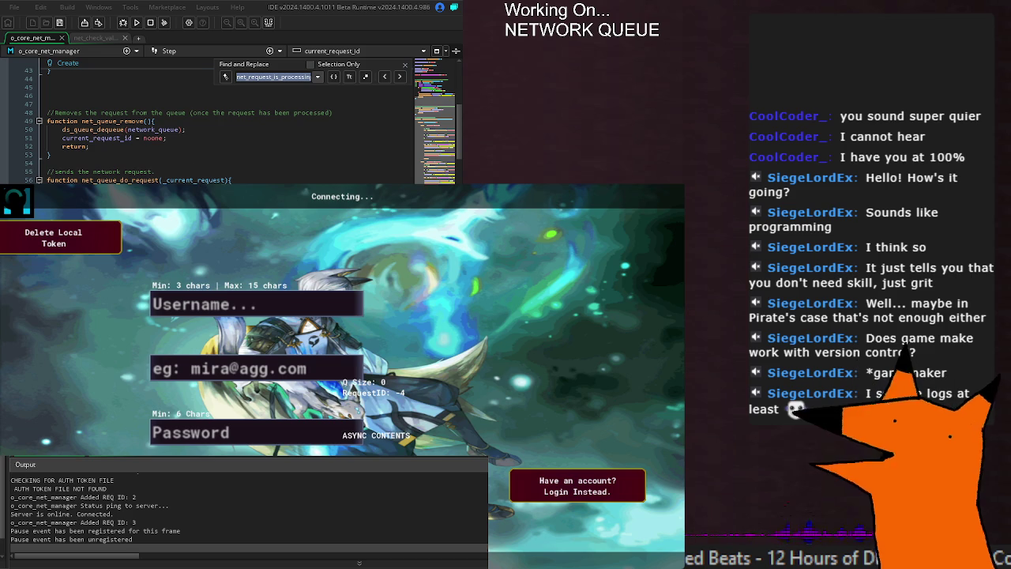
pyautogui.scroll(-20, 237, 126)
pyautogui.scroll(-20, 237, 126)
pyautogui.scroll(-20, 237, 127)
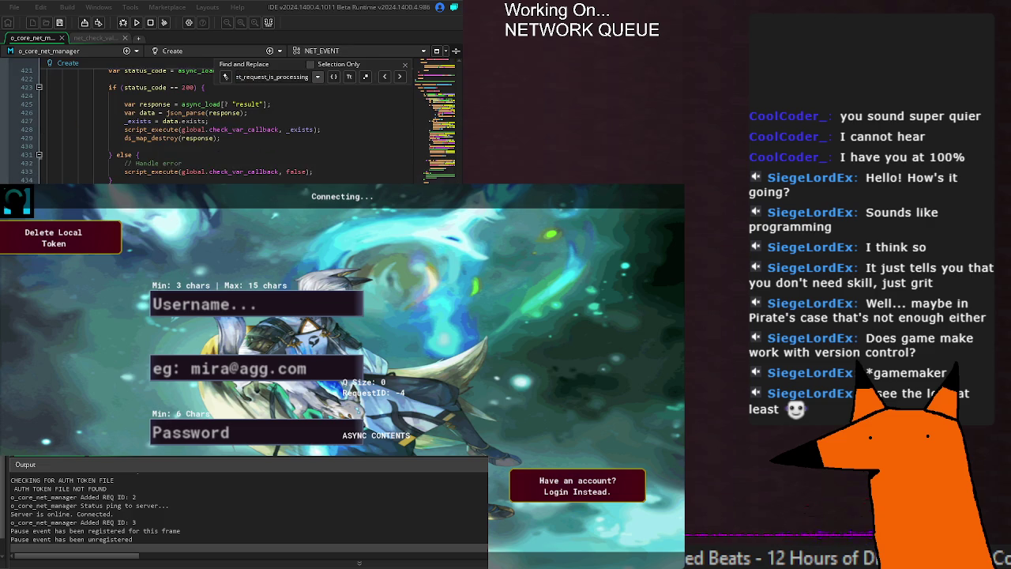
pyautogui.scroll(-12, 237, 126)
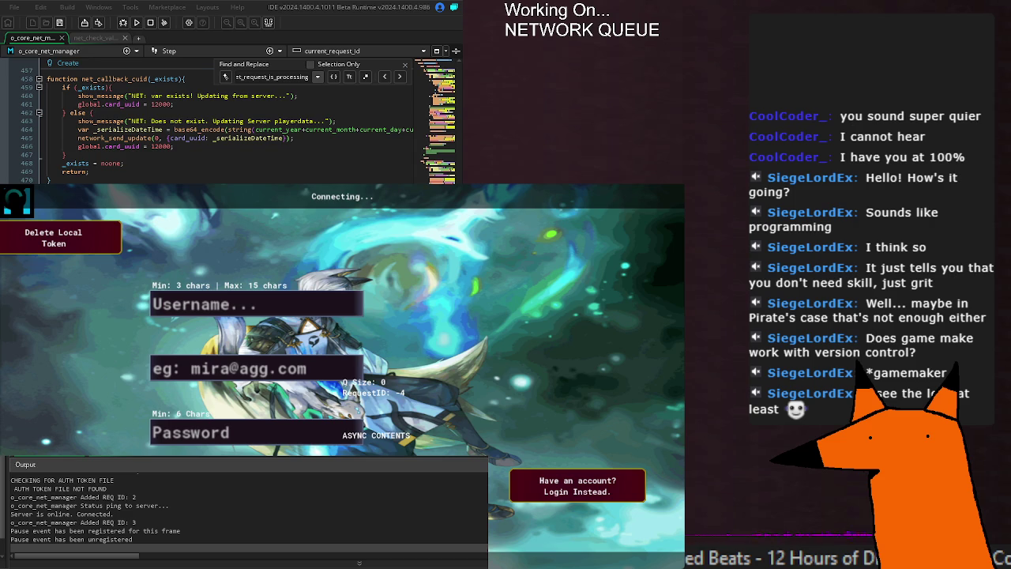
pyautogui.press('Return')
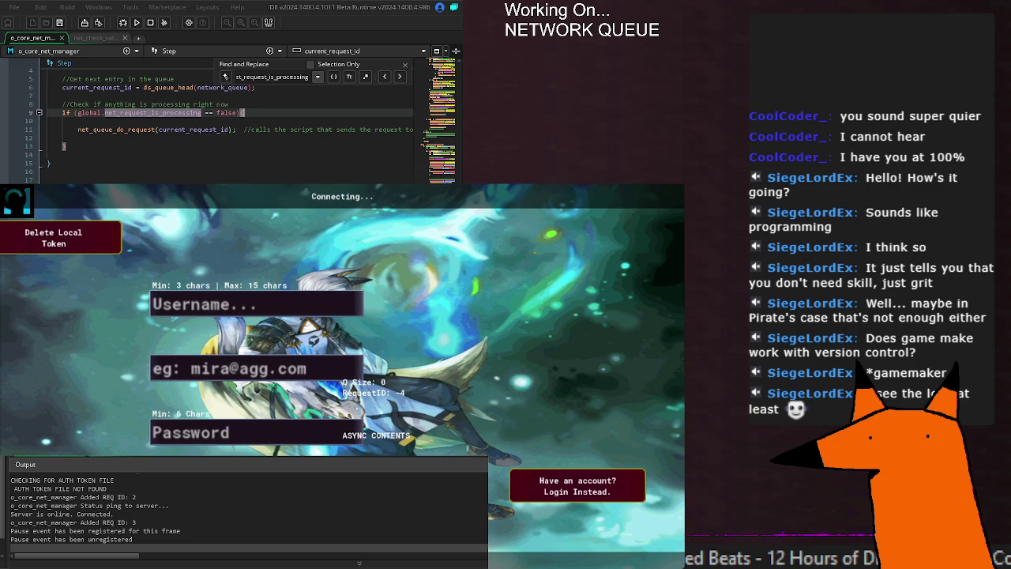
pyautogui.scroll(-3, 229, 118)
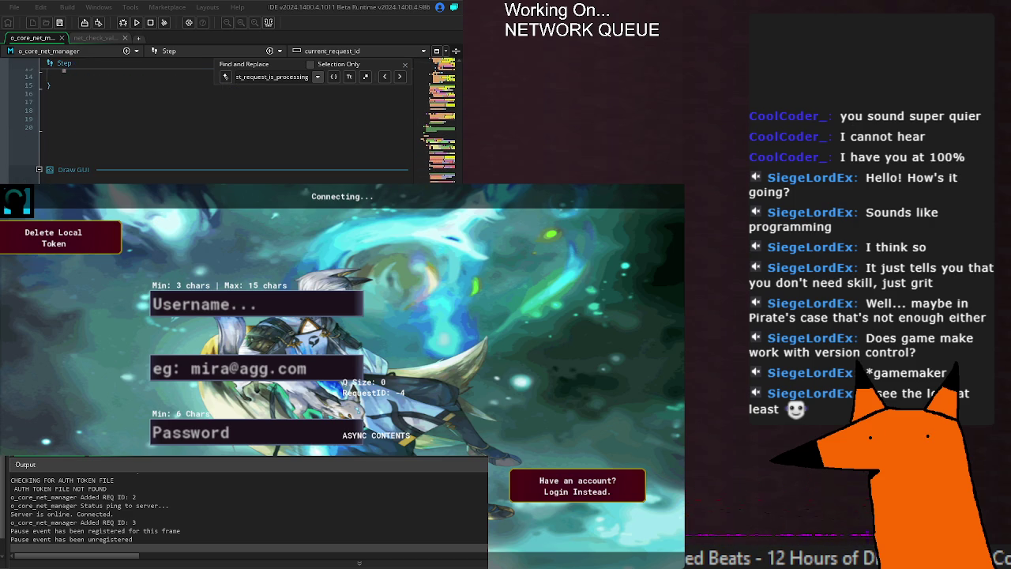
pyautogui.scroll(5, 229, 118)
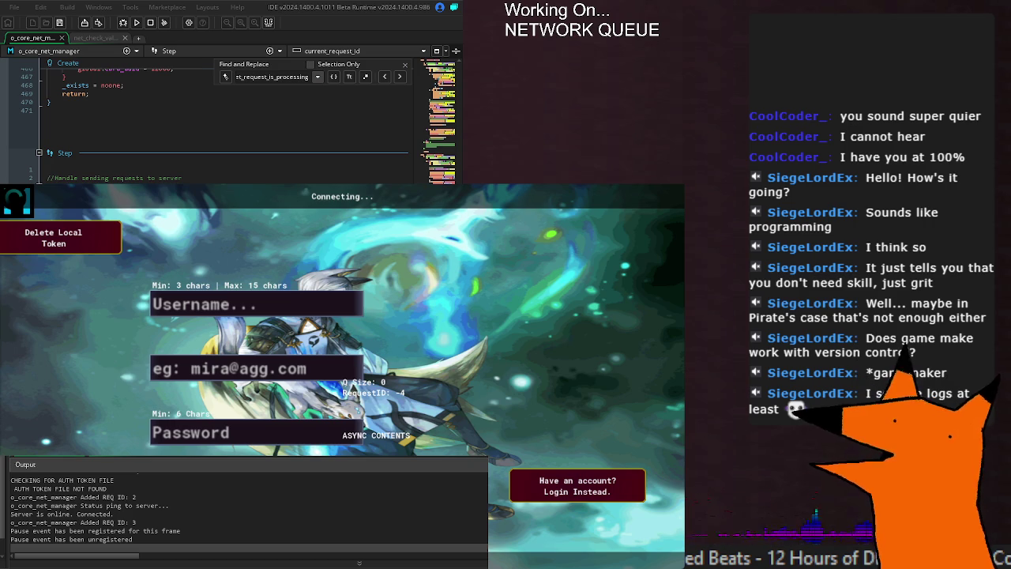
pyautogui.scroll(10, 229, 119)
pyautogui.scroll(10, 229, 119)
pyautogui.scroll(20, 229, 118)
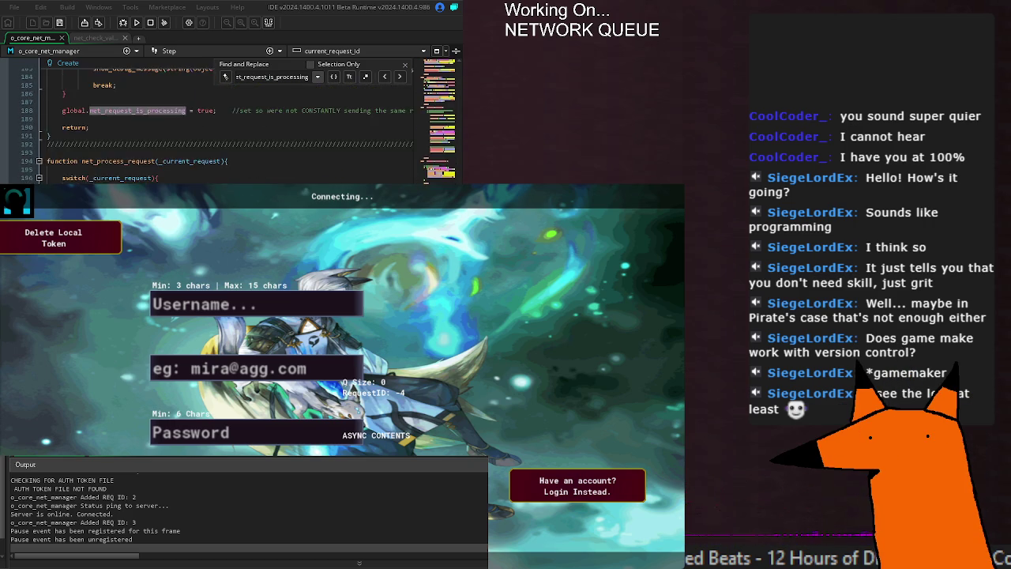
pyautogui.scroll(-20, 229, 126)
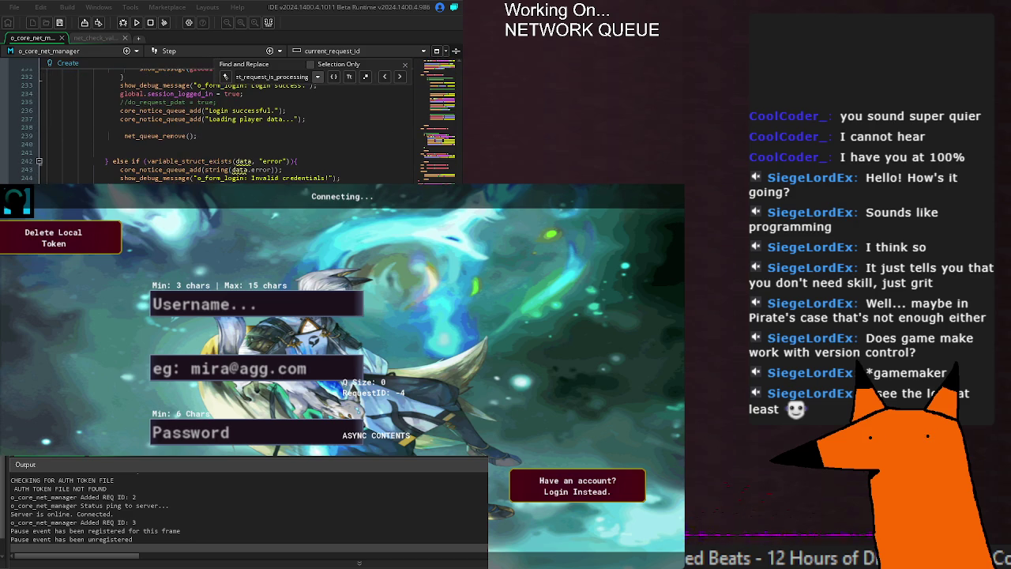
pyautogui.scroll(2, 229, 127)
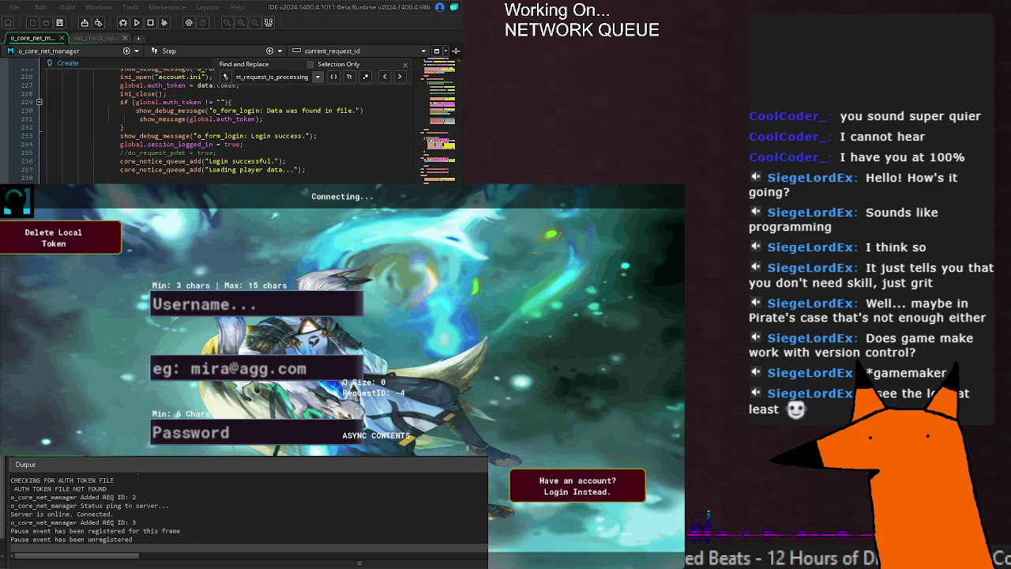
pyautogui.scroll(20, 229, 127)
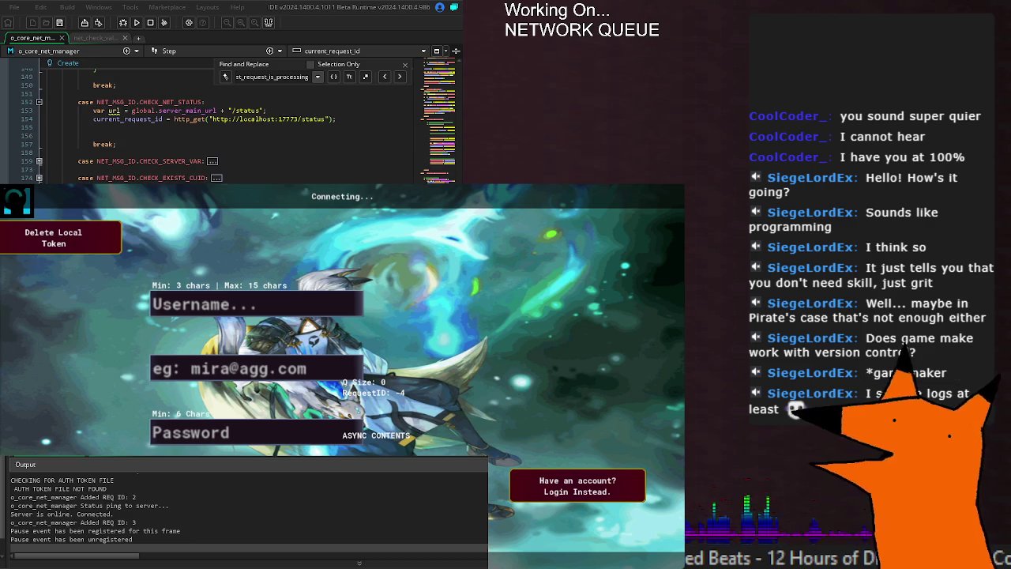
pyautogui.scroll(-15, 229, 126)
pyautogui.scroll(-20, 229, 126)
pyautogui.scroll(-6, 229, 126)
pyautogui.scroll(-6, 229, 127)
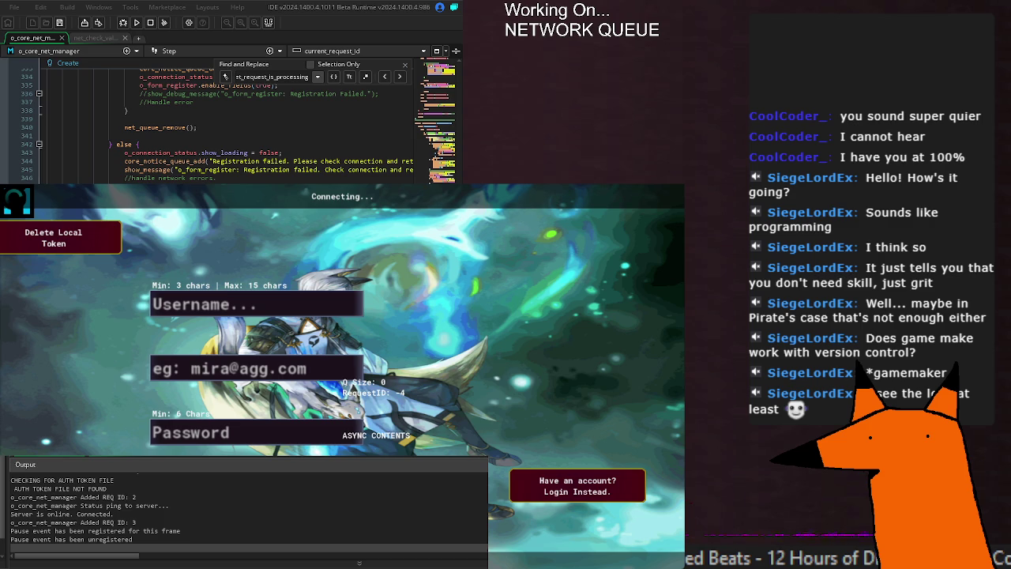
pyautogui.hotkey('ctrl', 'Home')
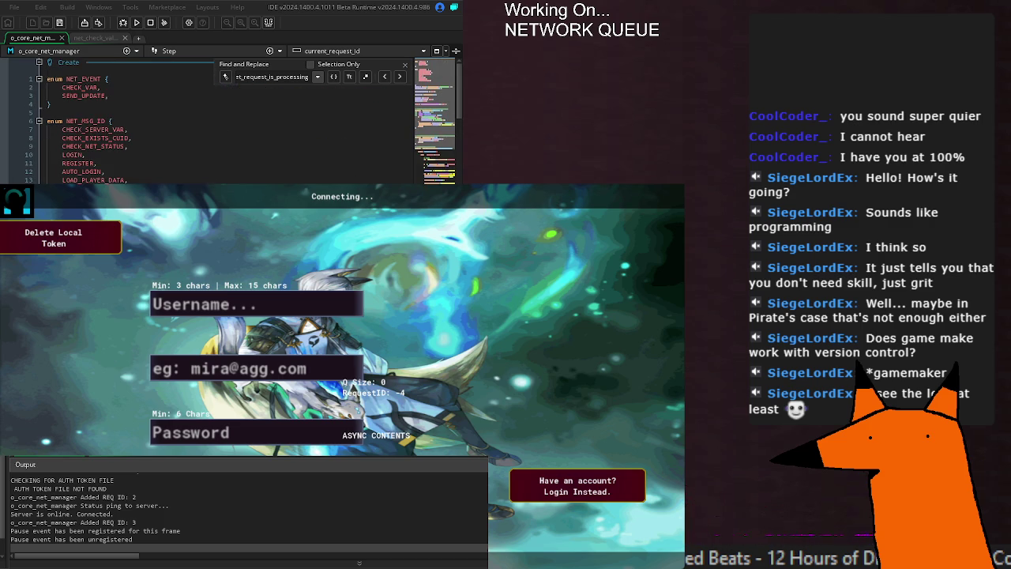
pyautogui.scroll(-10, 229, 130)
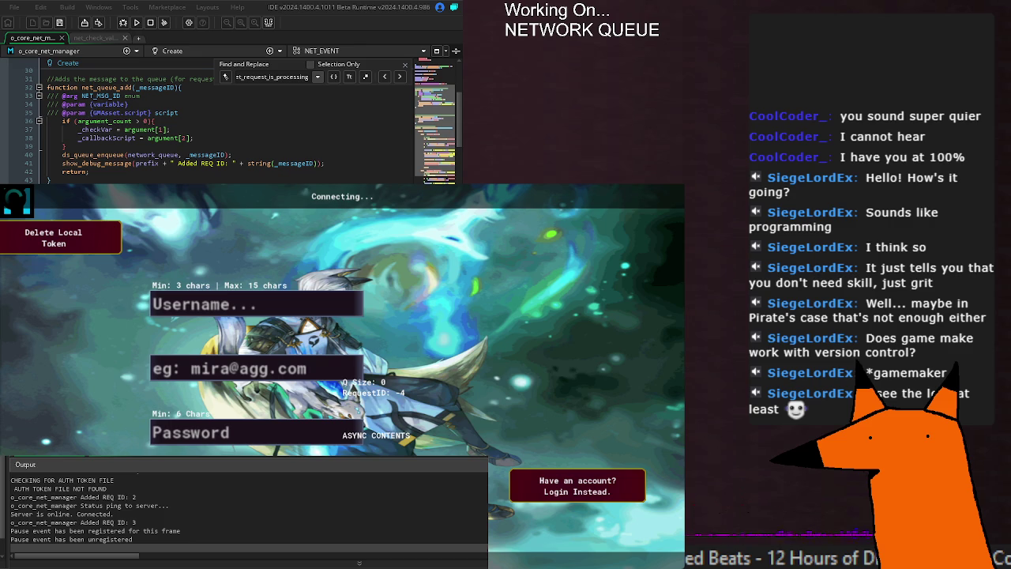
pyautogui.scroll(-4, 229, 131)
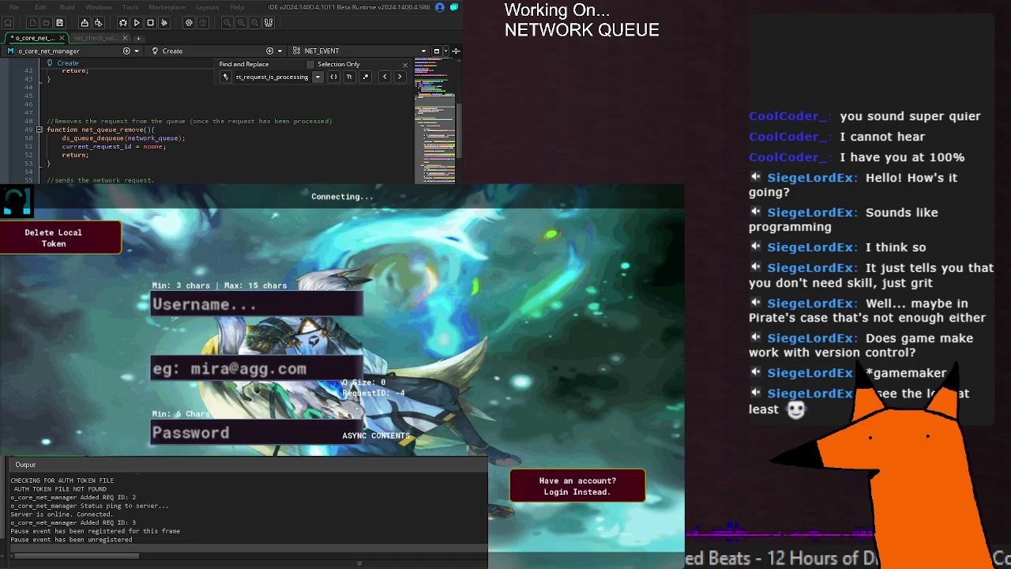
pyautogui.scroll(-20, 230, 127)
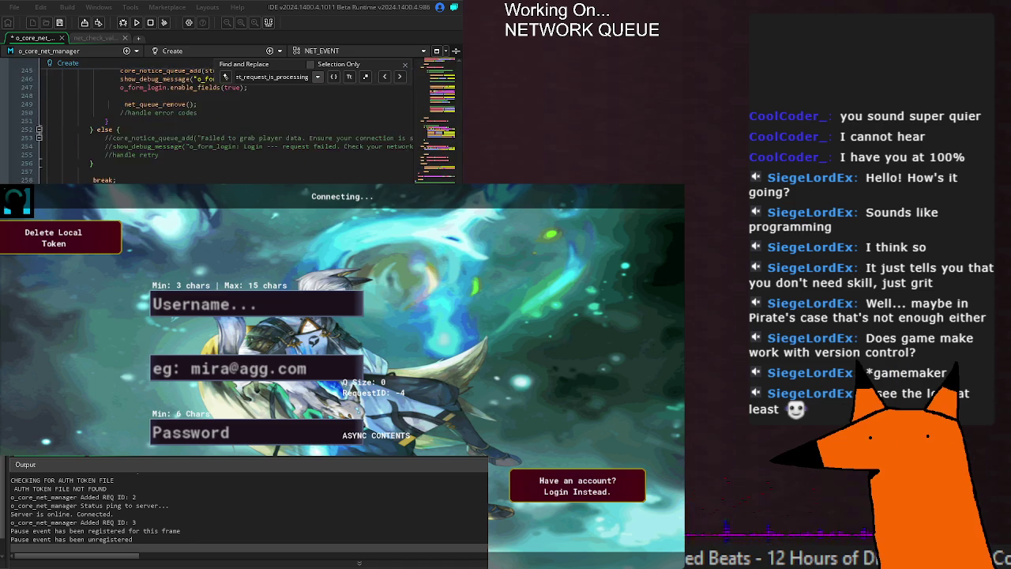
pyautogui.scroll(-20, 229, 127)
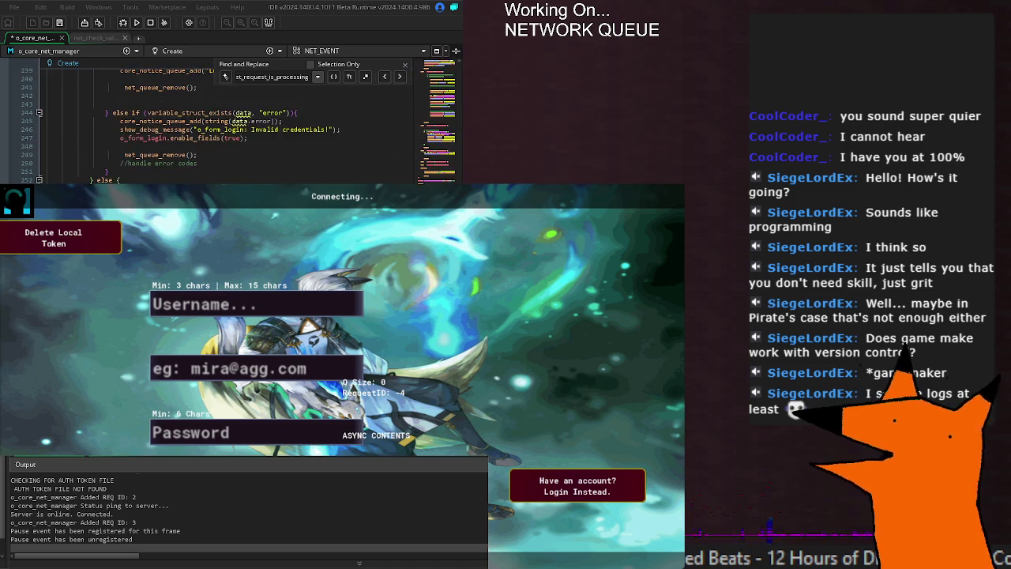
pyautogui.scroll(20, 229, 127)
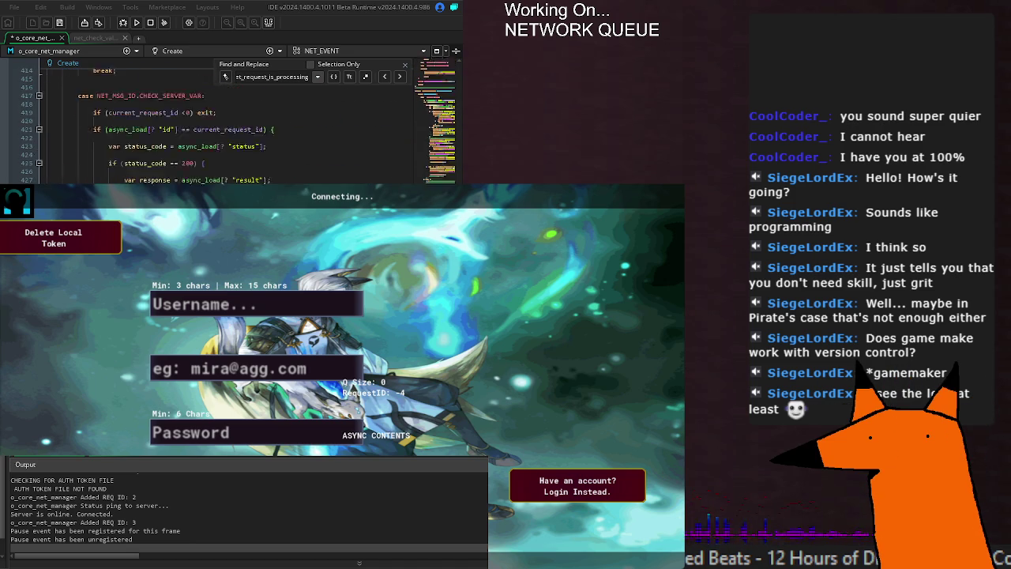
pyautogui.scroll(-20, 229, 126)
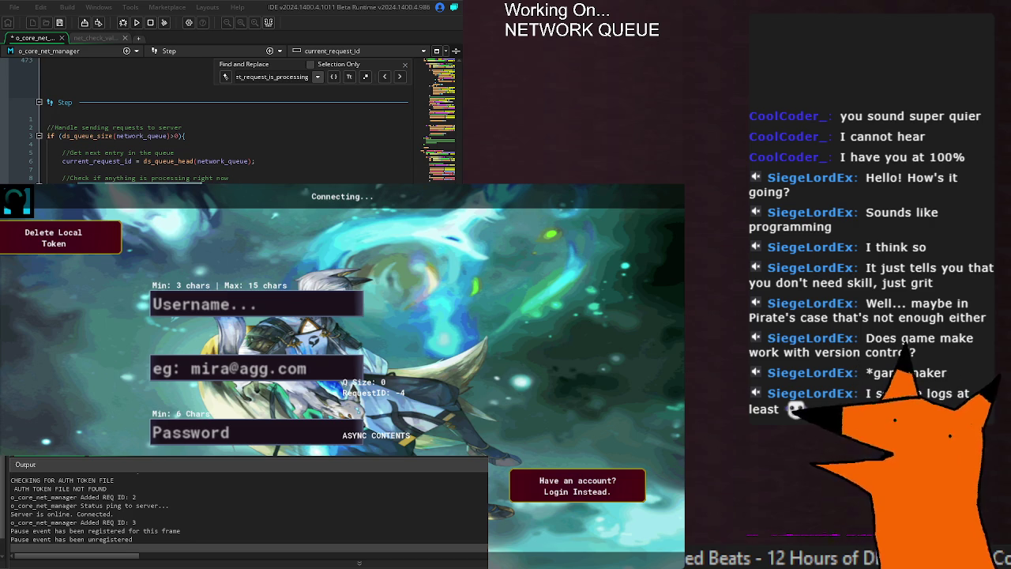
pyautogui.scroll(10, 230, 118)
pyautogui.scroll(8, 229, 119)
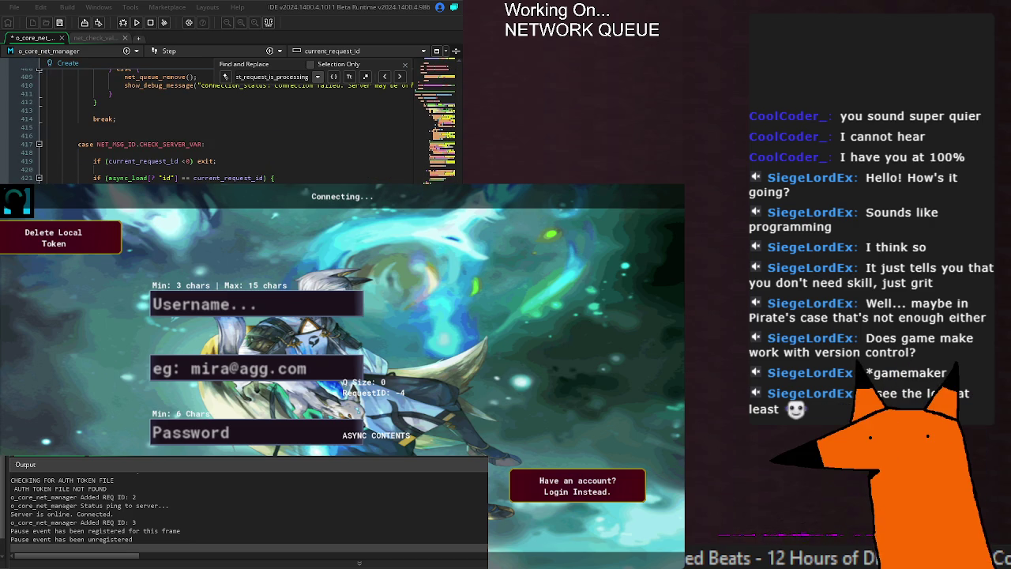
pyautogui.scroll(10, 229, 118)
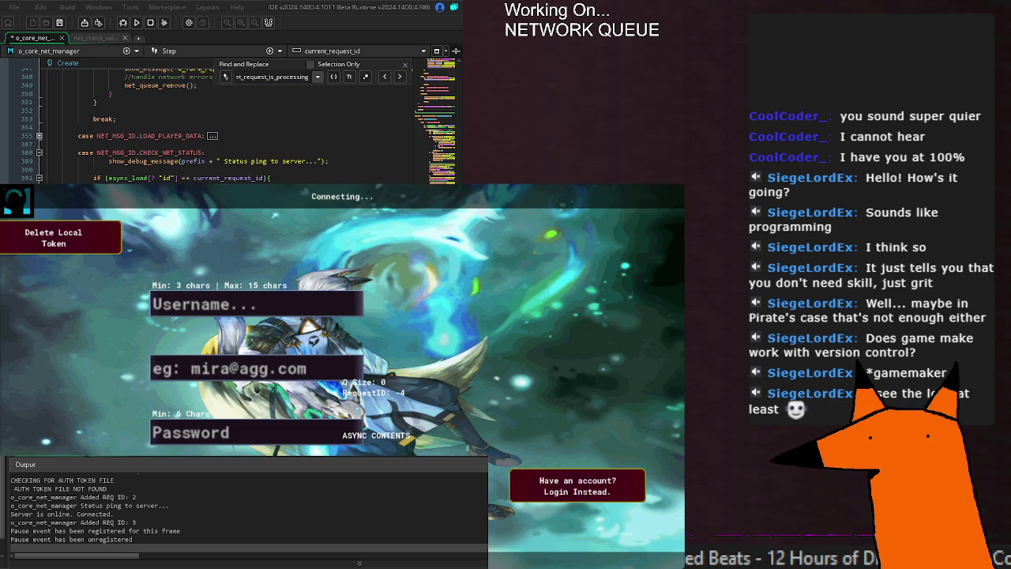
pyautogui.click(222, 155)
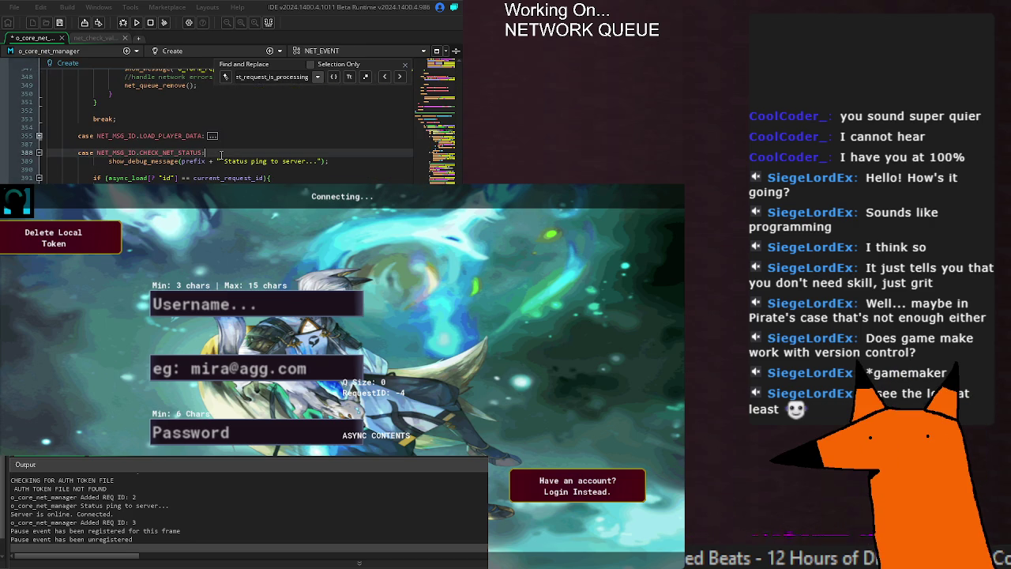
# Add an indented global.net_request_is_processing = true; line under the CHECK_NET_STATUS case
pyautogui.press('Return')
pyautogui.write('global.')
pyautogui.write('net_request_is_processing')
pyautogui.write('= true;')
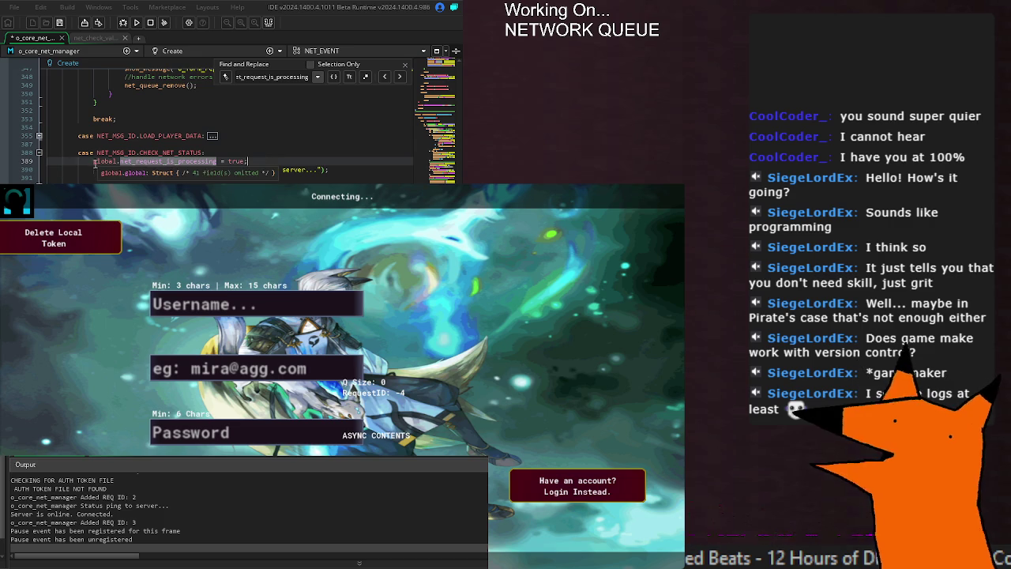
pyautogui.press('Tab')
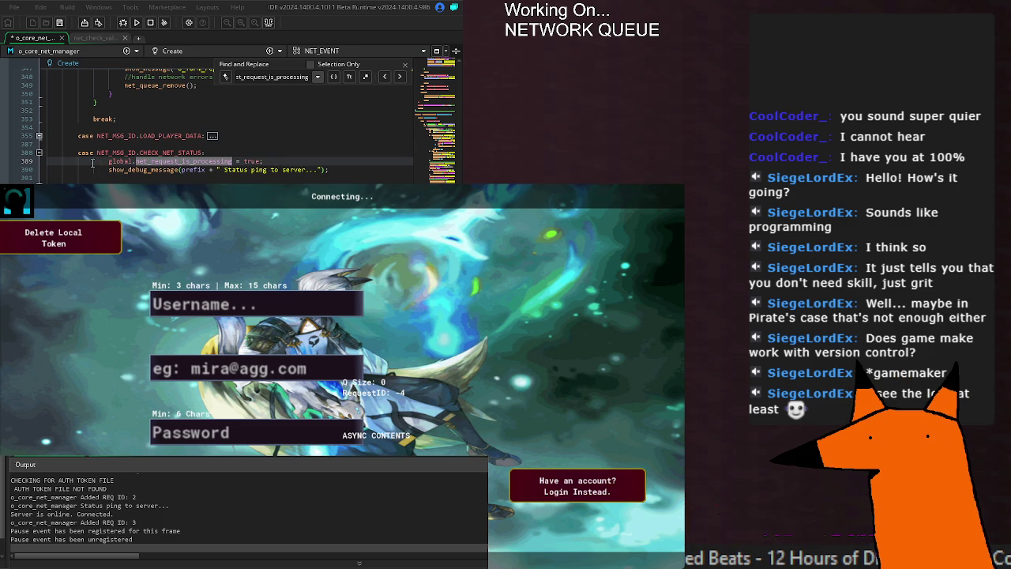
# Find the next net_request_is_processing use and review the registration-failure branch
pyautogui.scroll(-10, 93, 163)
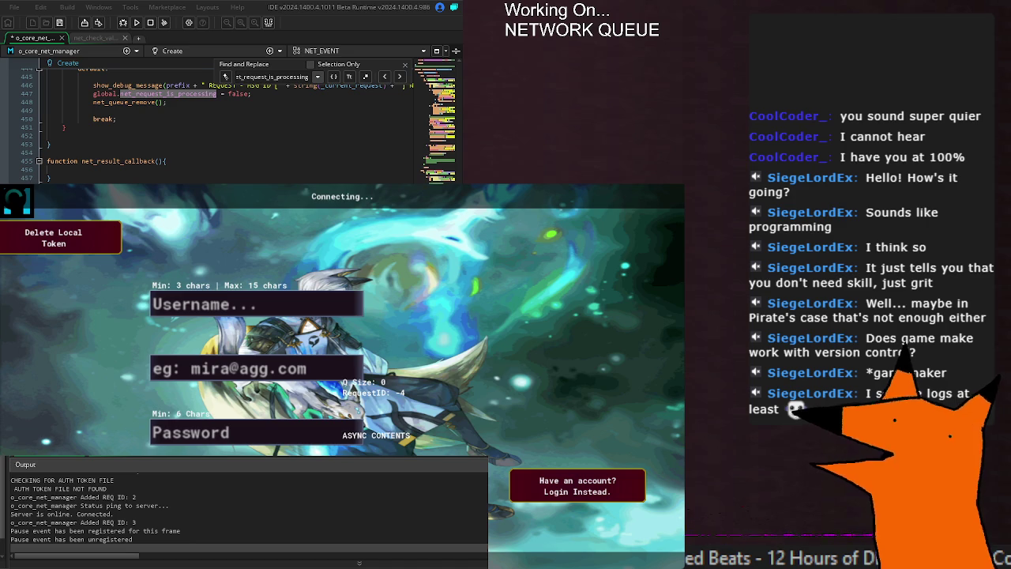
pyautogui.scroll(5, 237, 122)
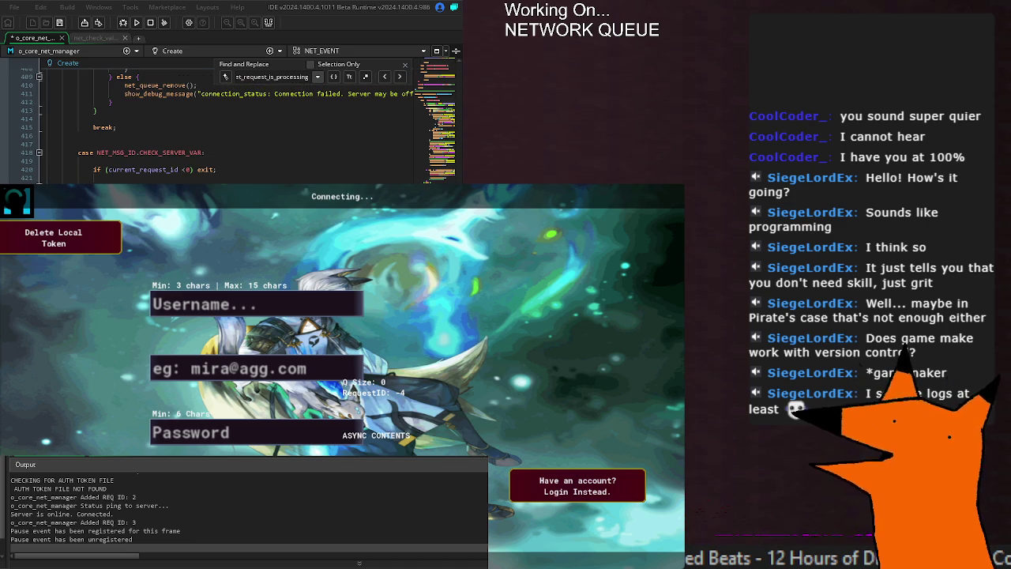
pyautogui.hotkey('shift', 'Return')
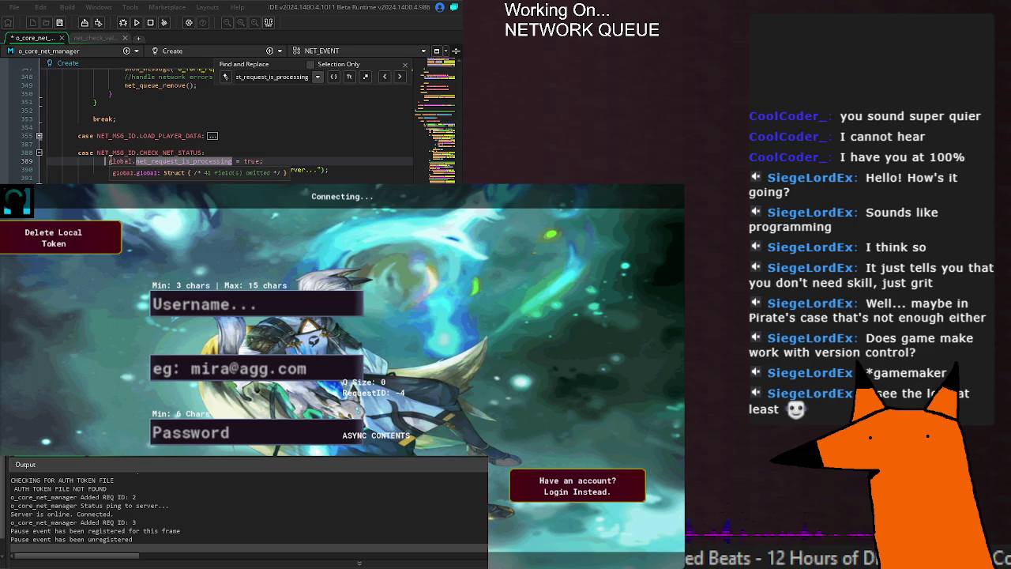
pyautogui.scroll(-10, 109, 161)
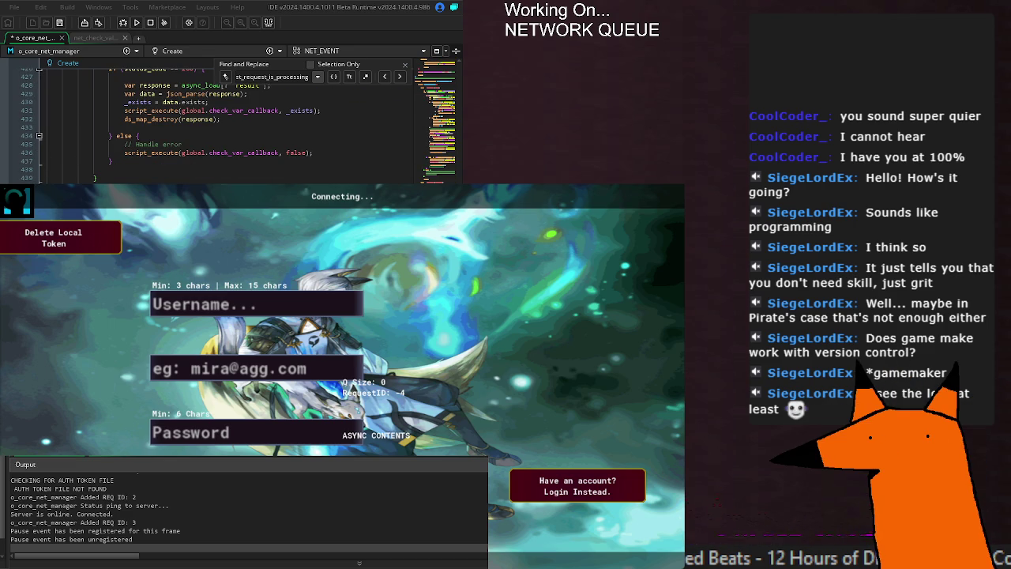
pyautogui.scroll(-3, 213, 124)
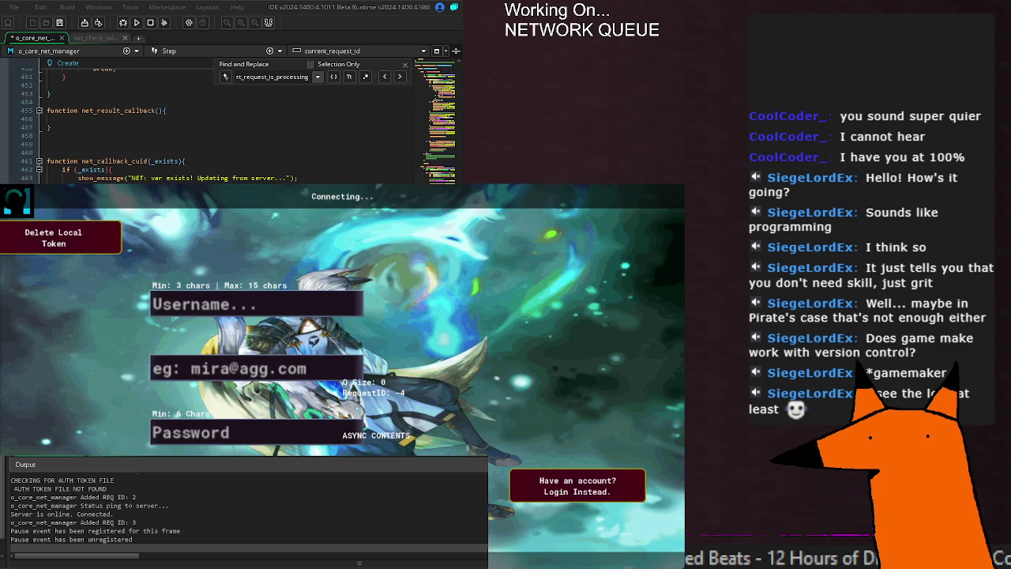
pyautogui.scroll(8, 214, 125)
pyautogui.scroll(7, 229, 125)
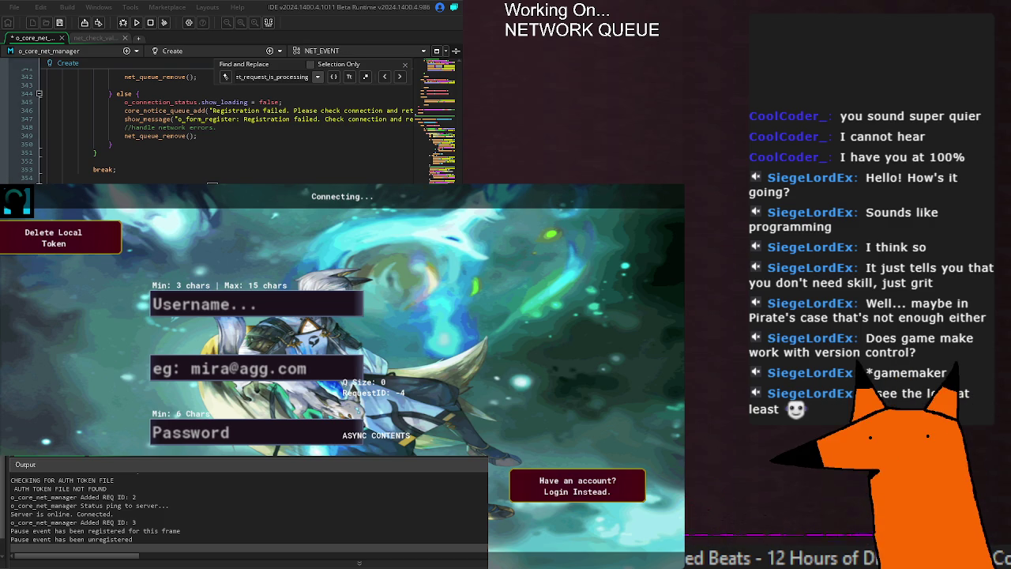
# Jump to the net_queue_remove definition and save the changes
pyautogui.middleClick(158, 136)
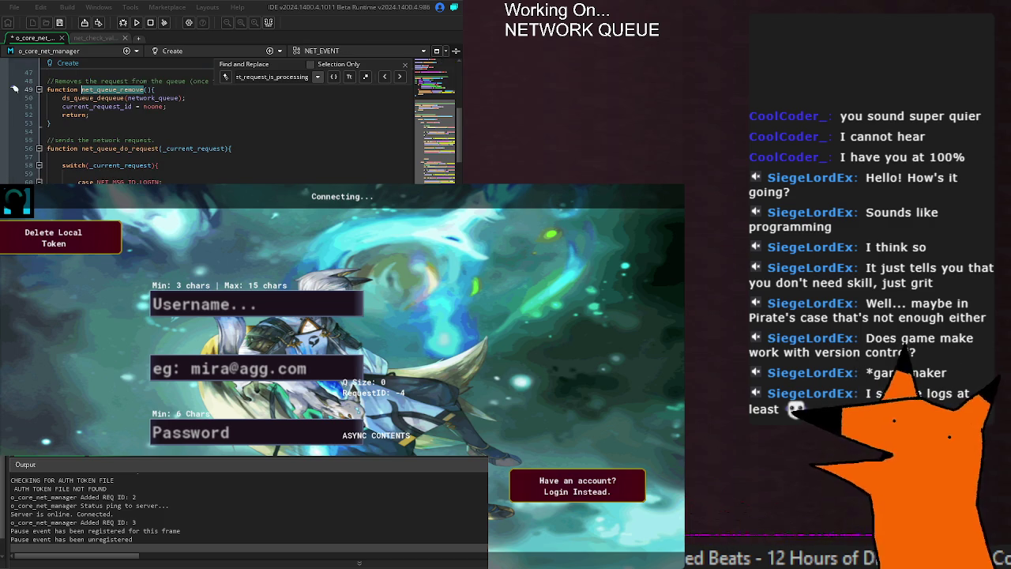
pyautogui.scroll(2, 136, 161)
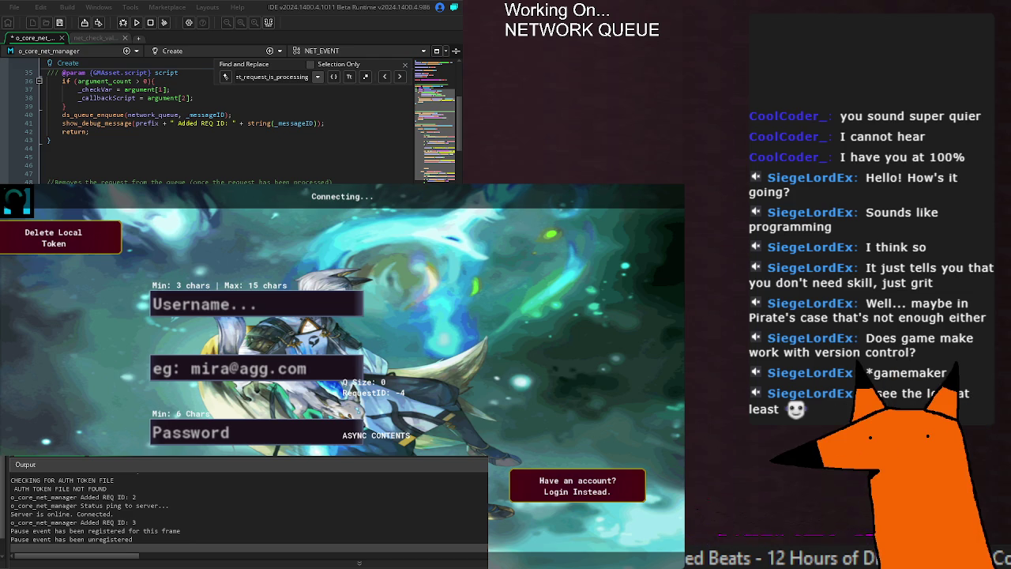
pyautogui.hotkey('ctrl', 's')
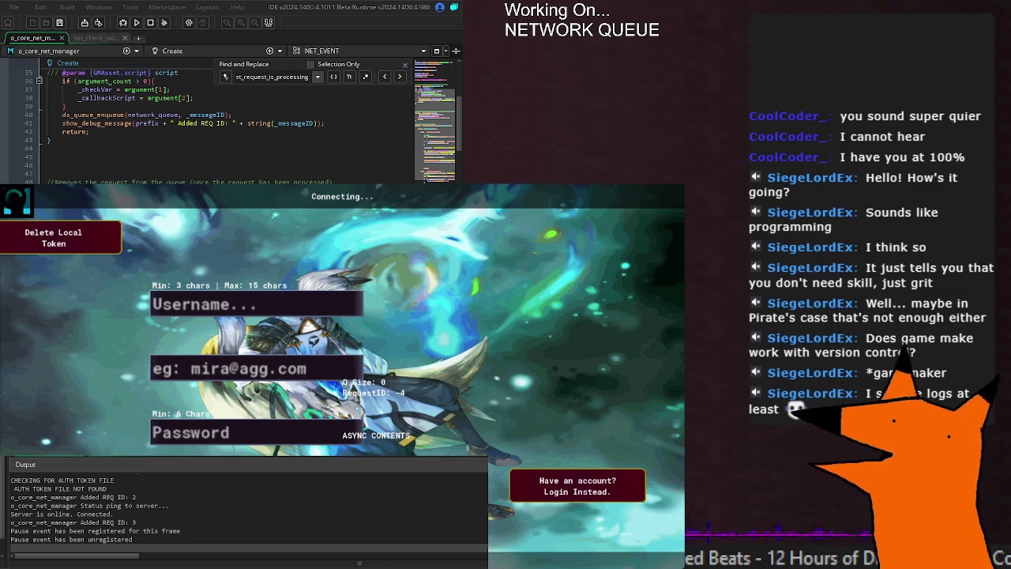
# Review the request cases, including the bearer-token player data request, and save again
pyautogui.scroll(-20, 230, 122)
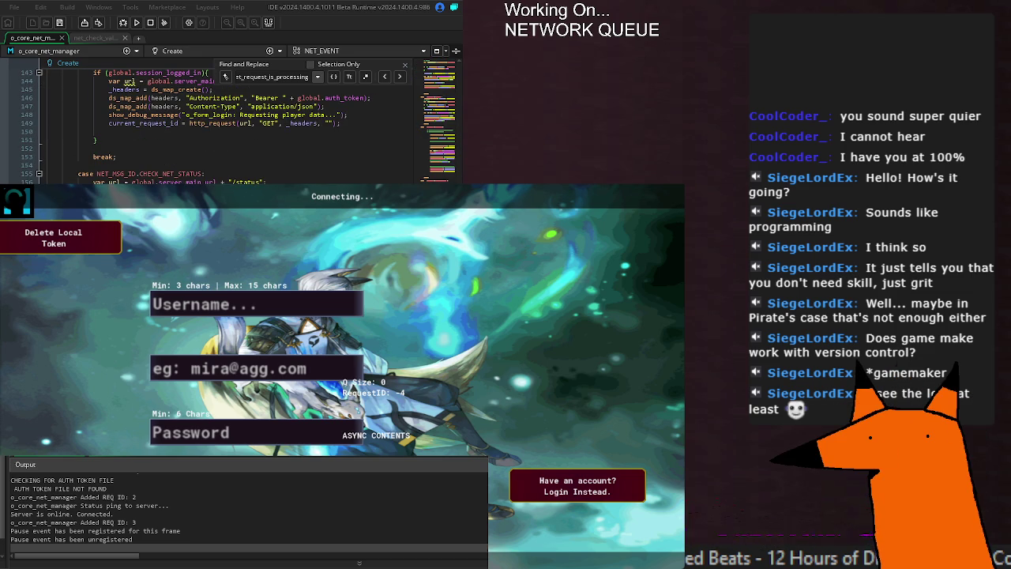
pyautogui.scroll(-13, 229, 123)
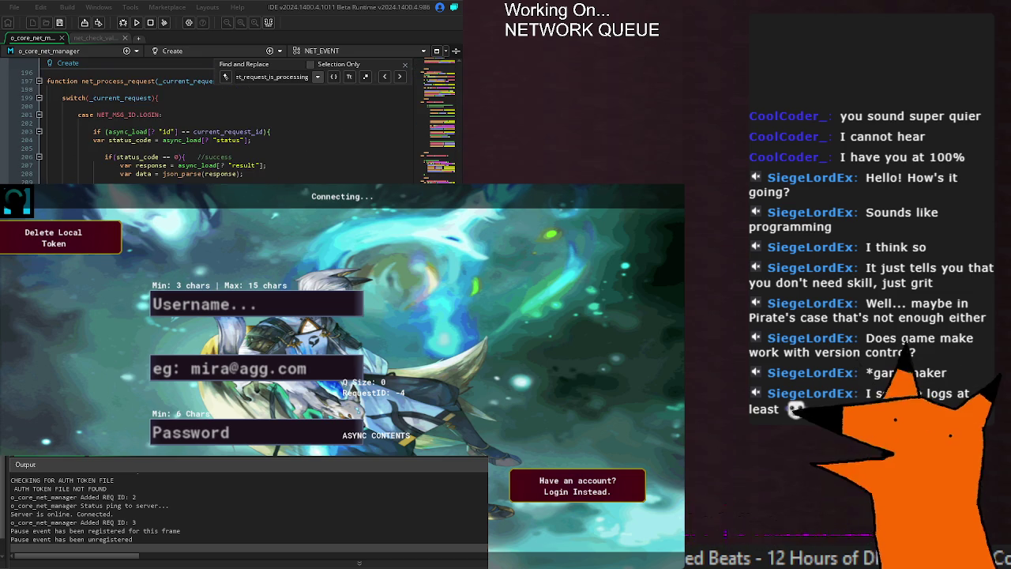
pyautogui.scroll(8, 229, 122)
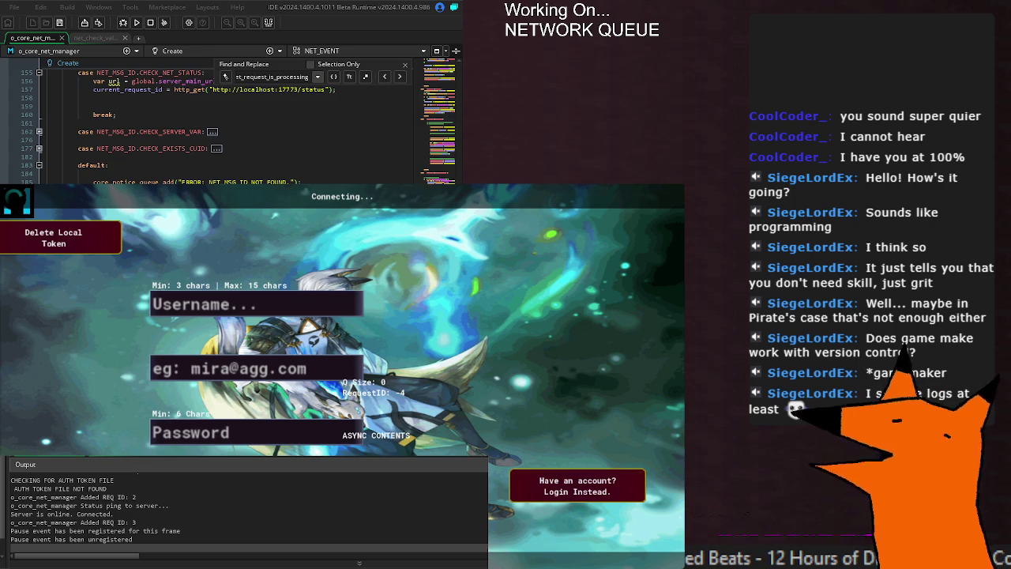
pyautogui.scroll(6, 229, 126)
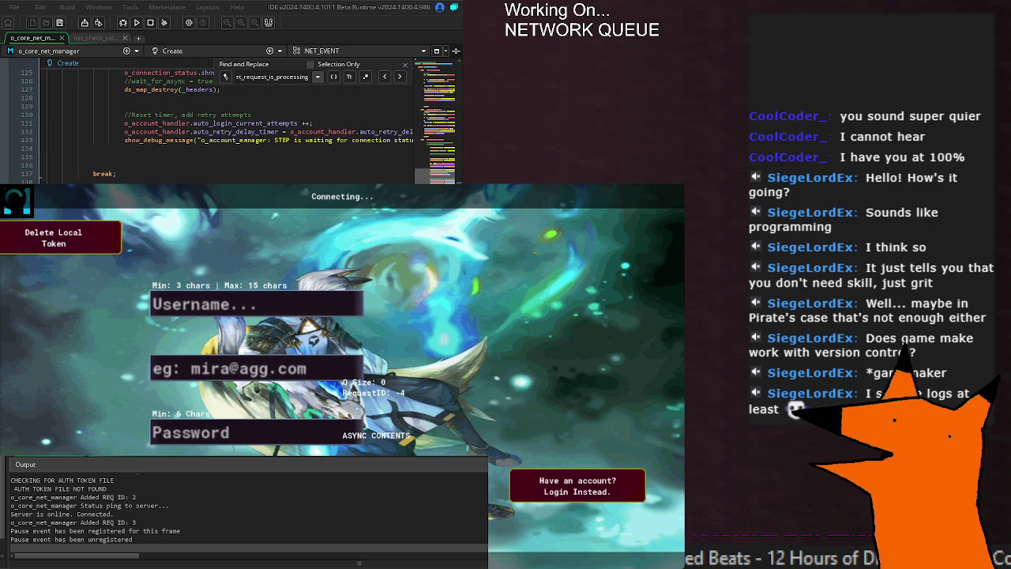
pyautogui.scroll(-6, 229, 126)
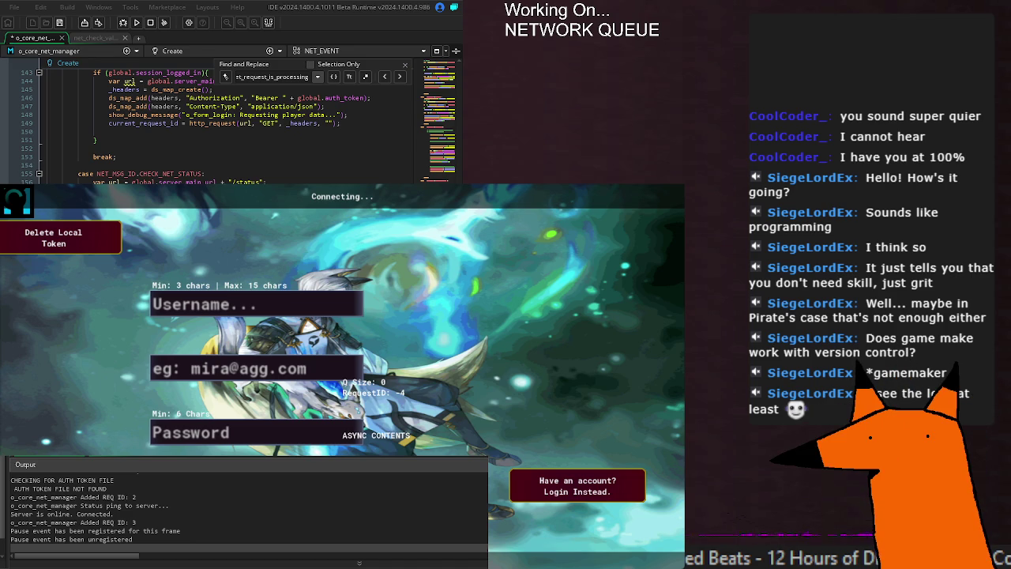
pyautogui.hotkey('ctrl', 's')
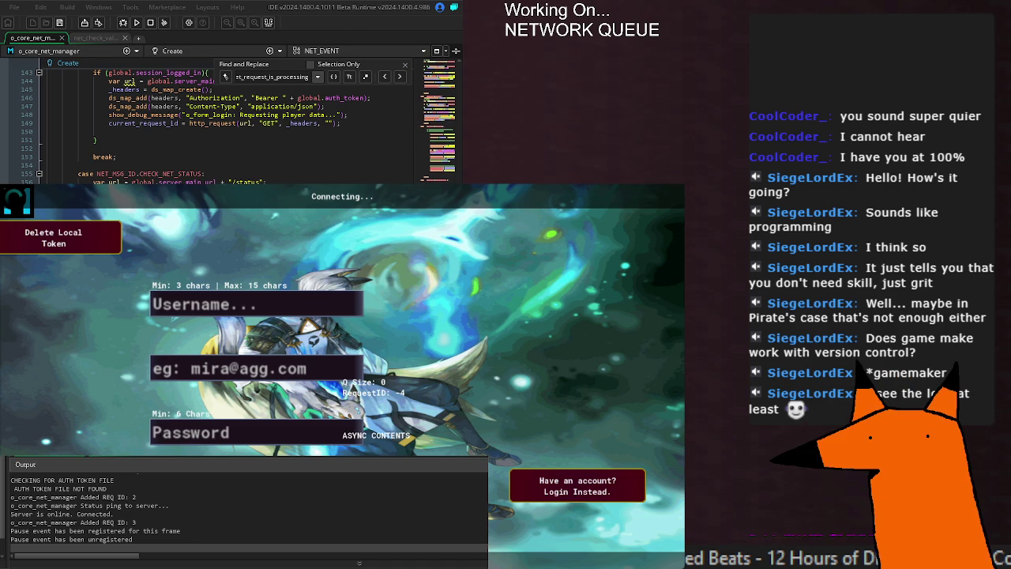
# Run the game to test the queue changes, which fails on an unset _header variable
pyautogui.click(137, 23)
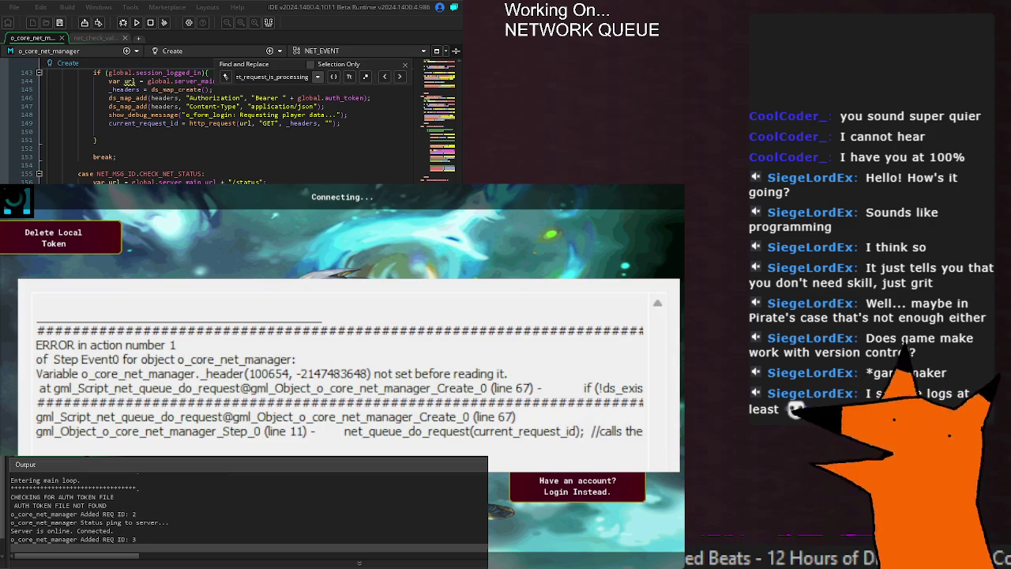
# Inspect the runtime error text, picking out the _header variable and the failing line
pyautogui.scroll(-15, 237, 126)
pyautogui.scroll(-20, 237, 127)
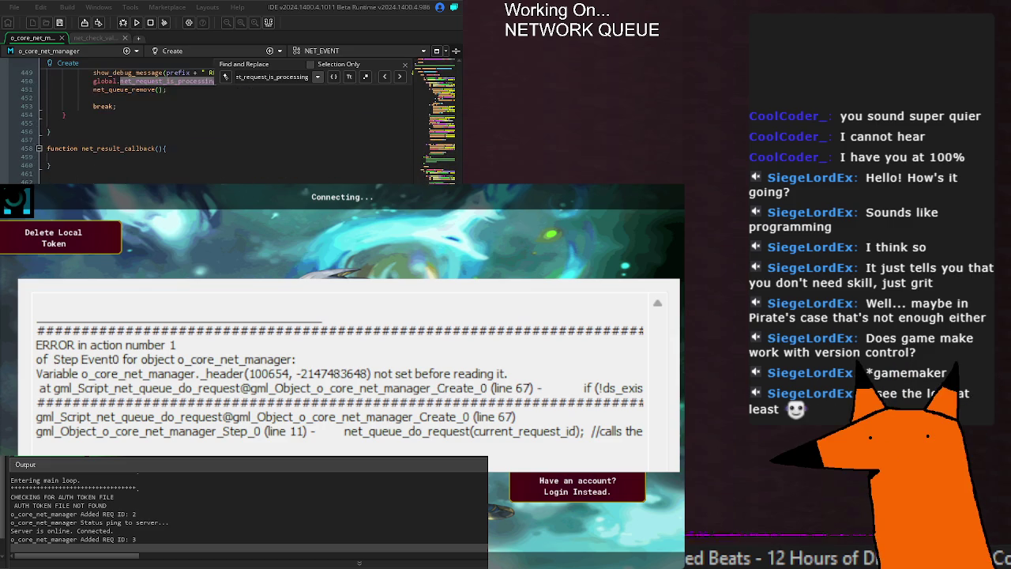
pyautogui.scroll(-5, 237, 126)
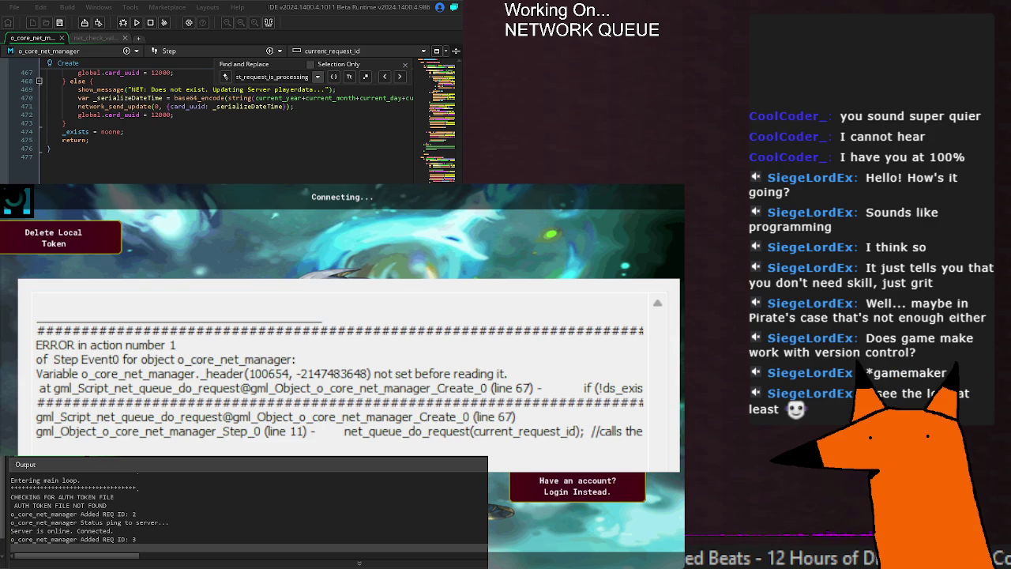
pyautogui.doubleClick(214, 373)
pyautogui.click(552, 378)
pyautogui.tripleClick(331, 388)
pyautogui.click(617, 387)
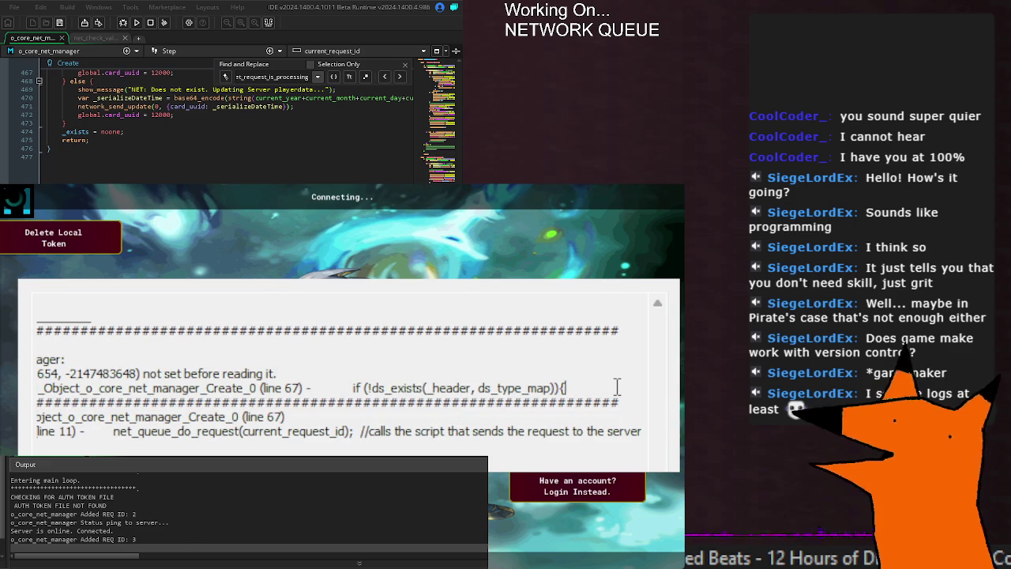
pyautogui.tripleClick(507, 387)
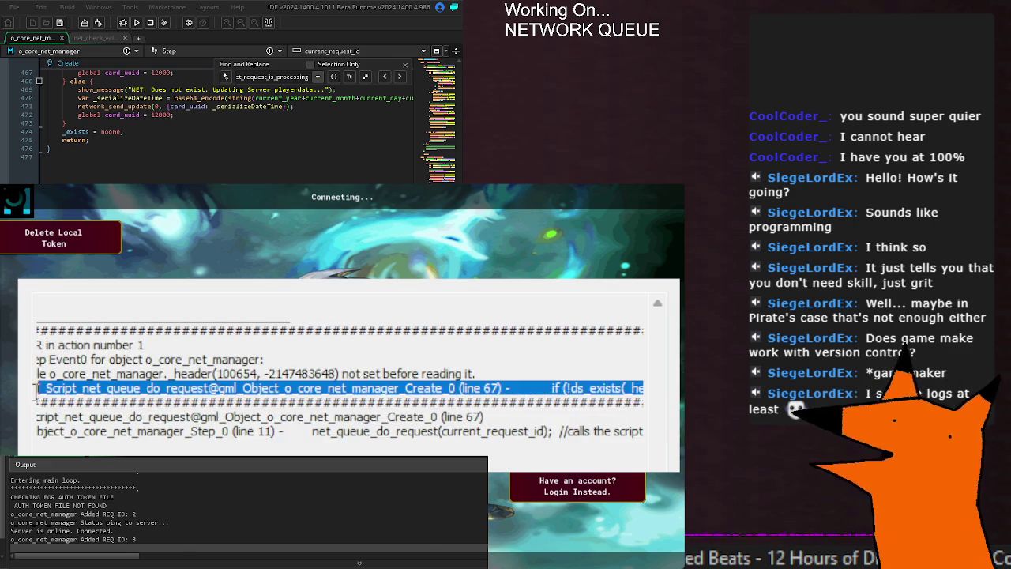
pyautogui.click(507, 385)
pyautogui.doubleClick(448, 388)
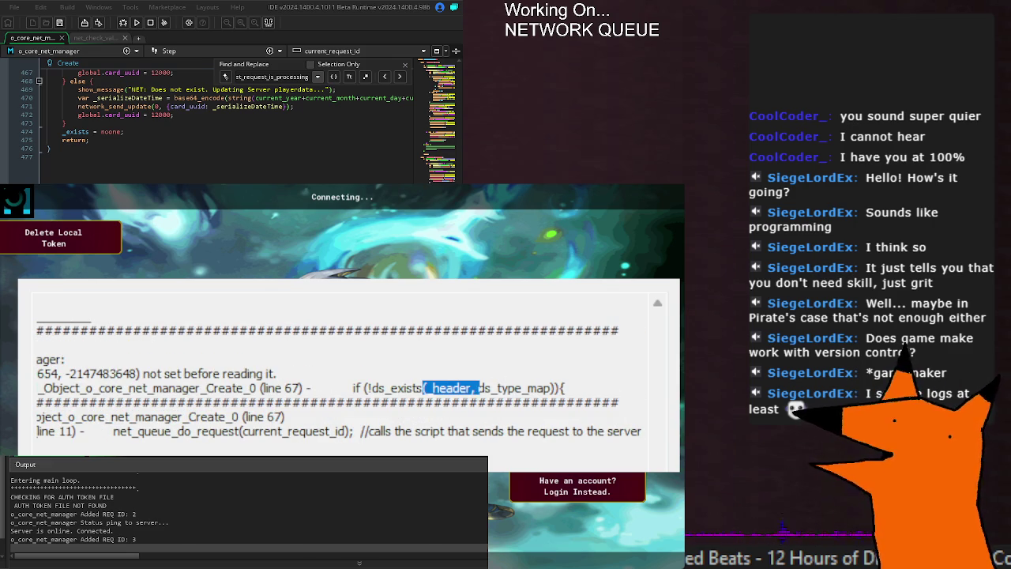
pyautogui.scroll(20, 318, 238)
pyautogui.scroll(20, 319, 238)
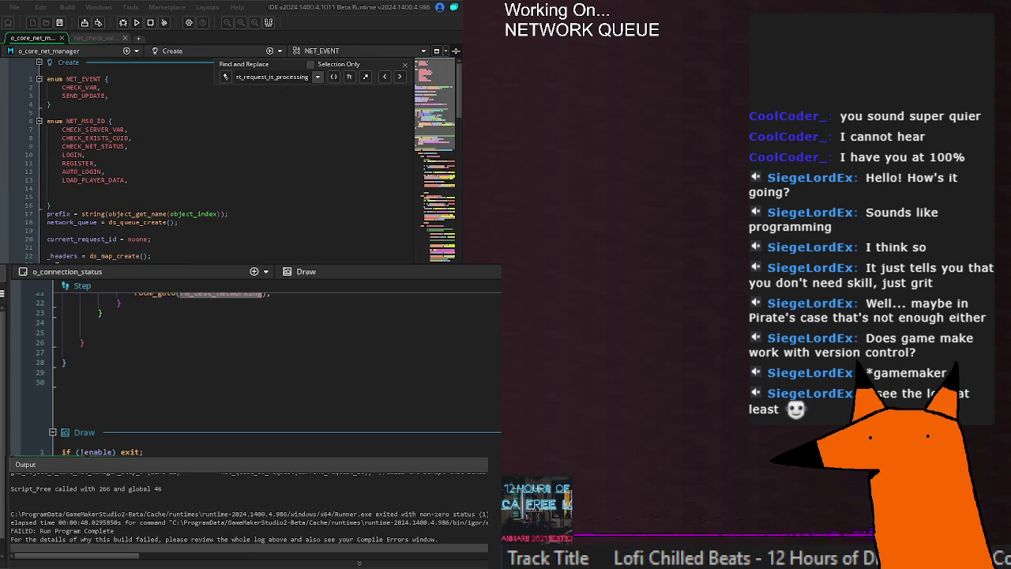
pyautogui.click(151, 256)
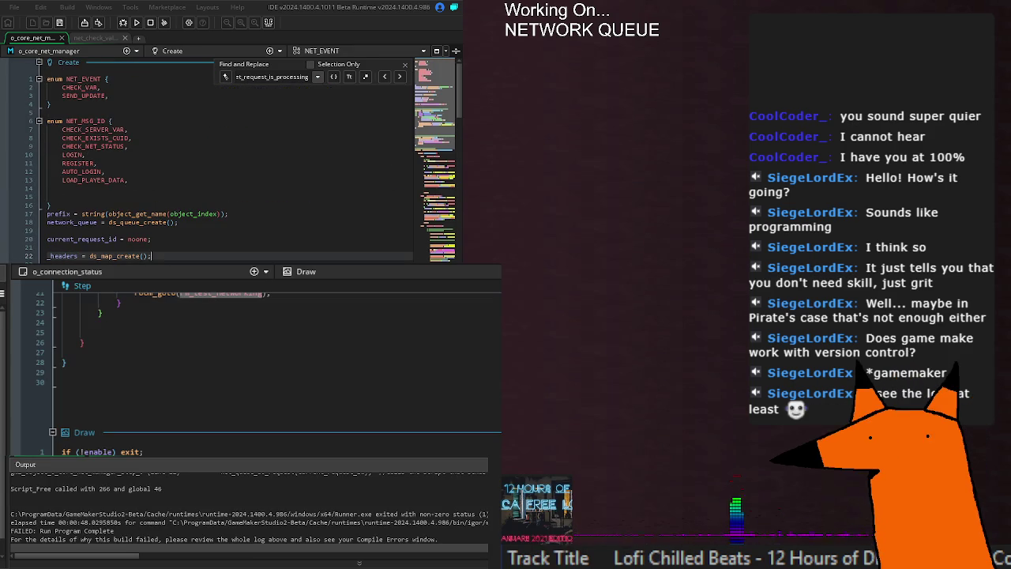
pyautogui.scroll(-15, 151, 237)
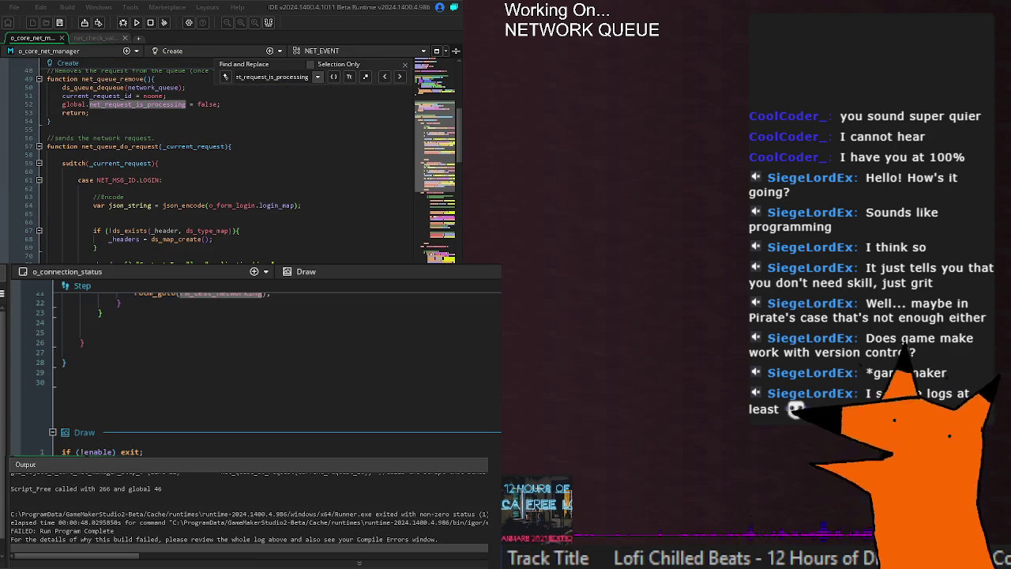
pyautogui.scroll(2, 245, 513)
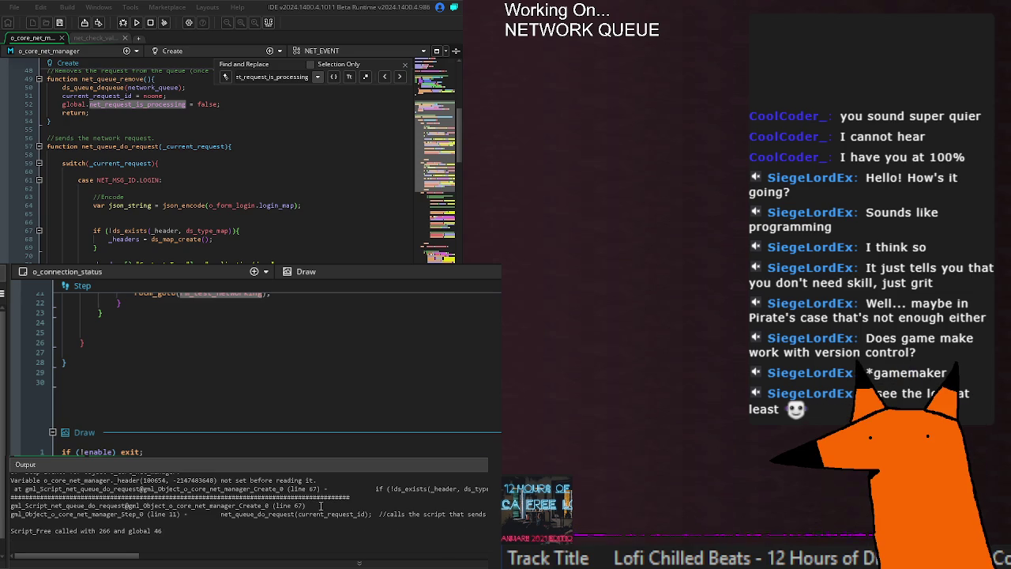
pyautogui.click(197, 214)
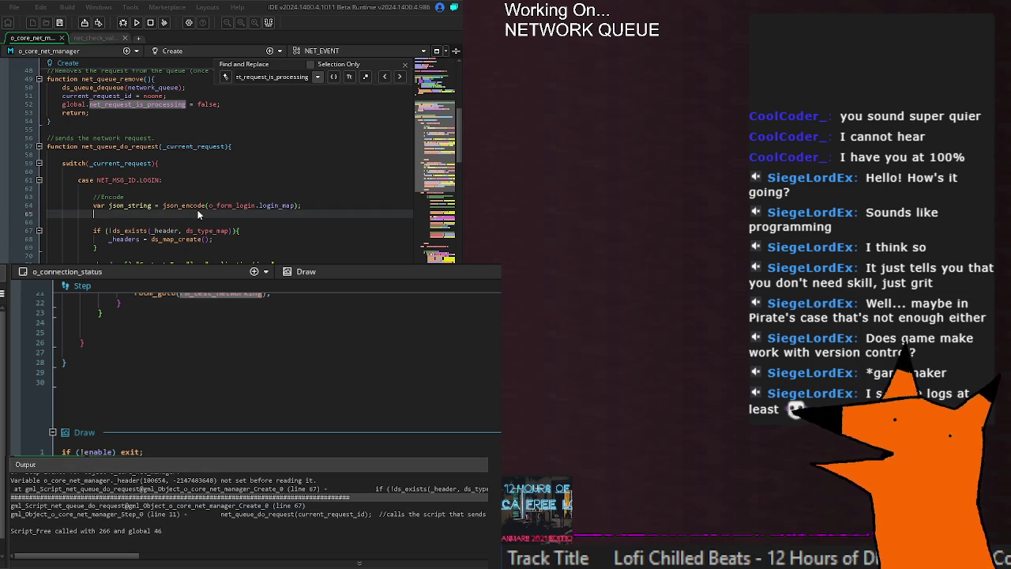
pyautogui.click(124, 232)
pyautogui.doubleClick(165, 232)
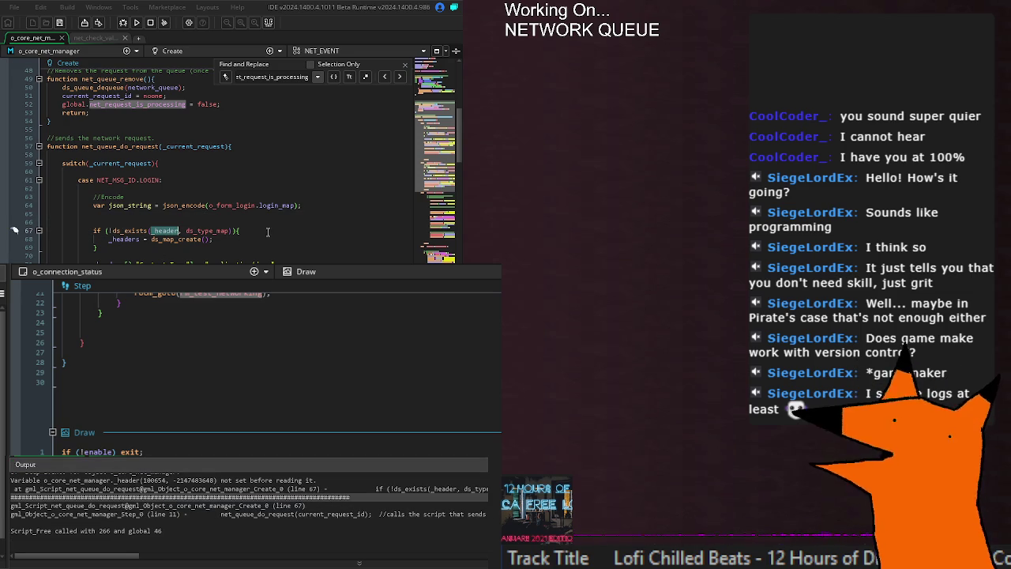
pyautogui.doubleClick(207, 231)
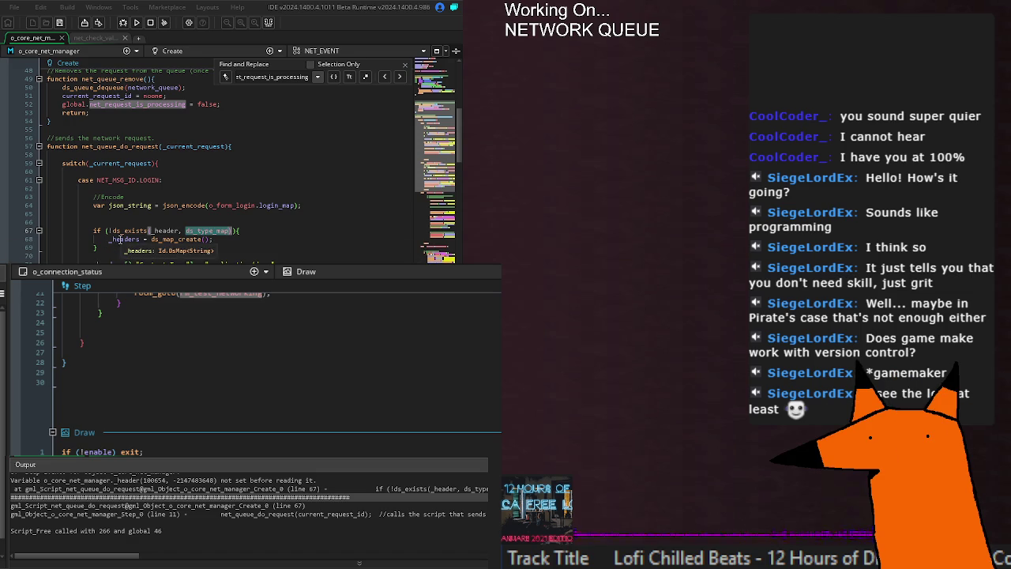
pyautogui.doubleClick(127, 239)
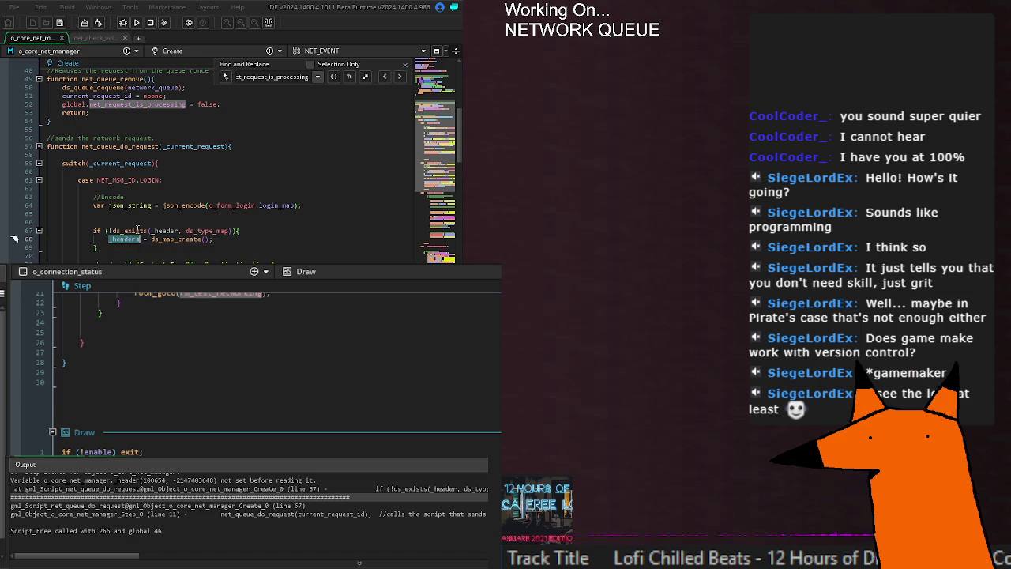
pyautogui.moveTo(137, 229)
pyautogui.click(227, 240)
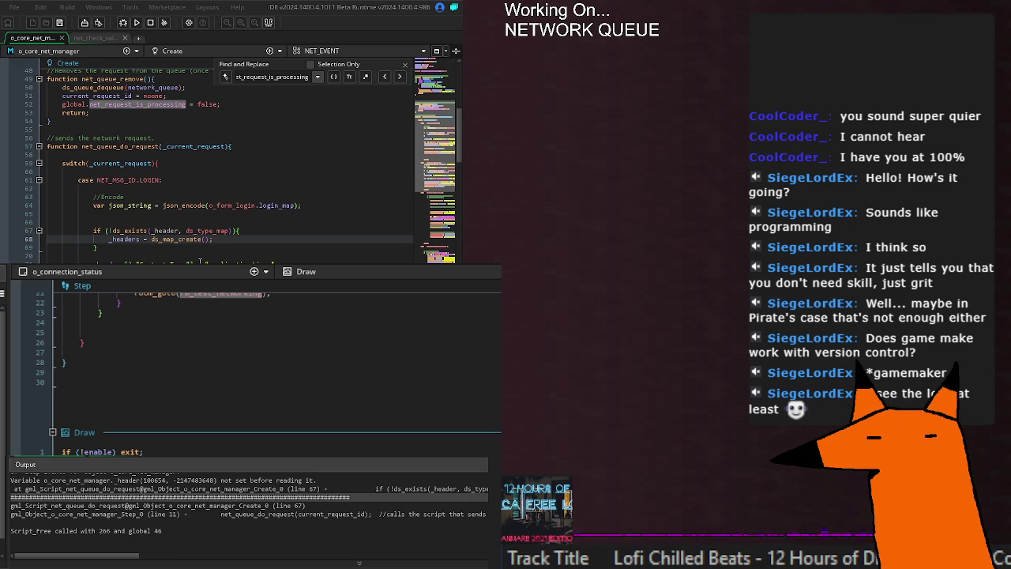
pyautogui.click(198, 230)
pyautogui.click(213, 240)
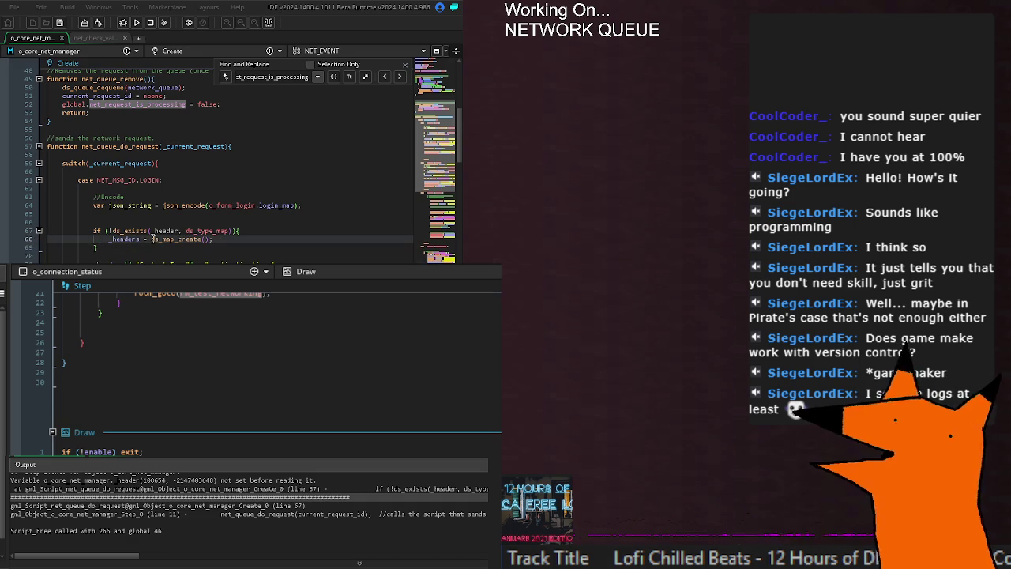
pyautogui.scroll(15, 167, 228)
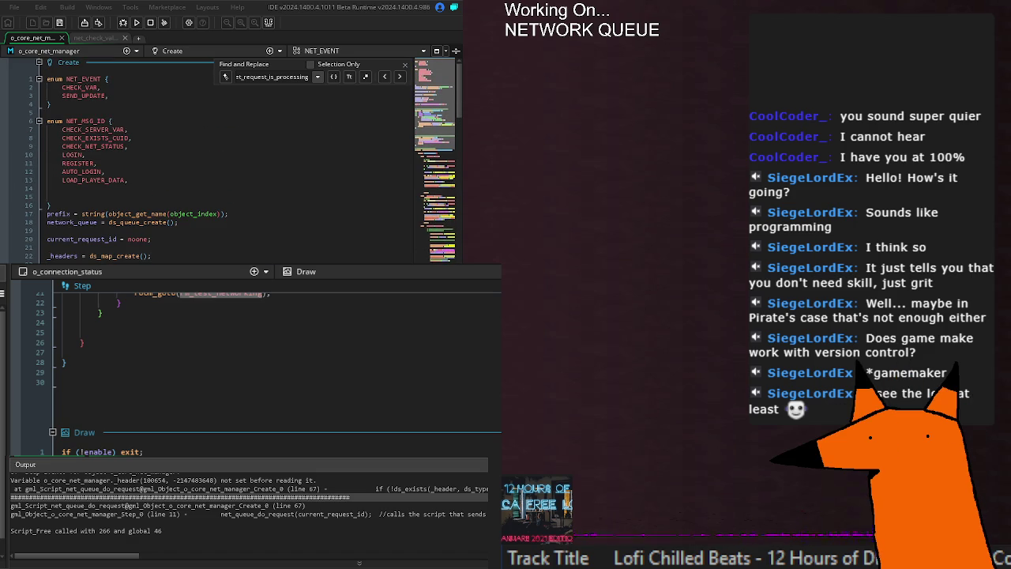
# Inspect the current_request_id and _headers = ds_map_create() lines in the request code
pyautogui.click(182, 241)
pyautogui.click(81, 256)
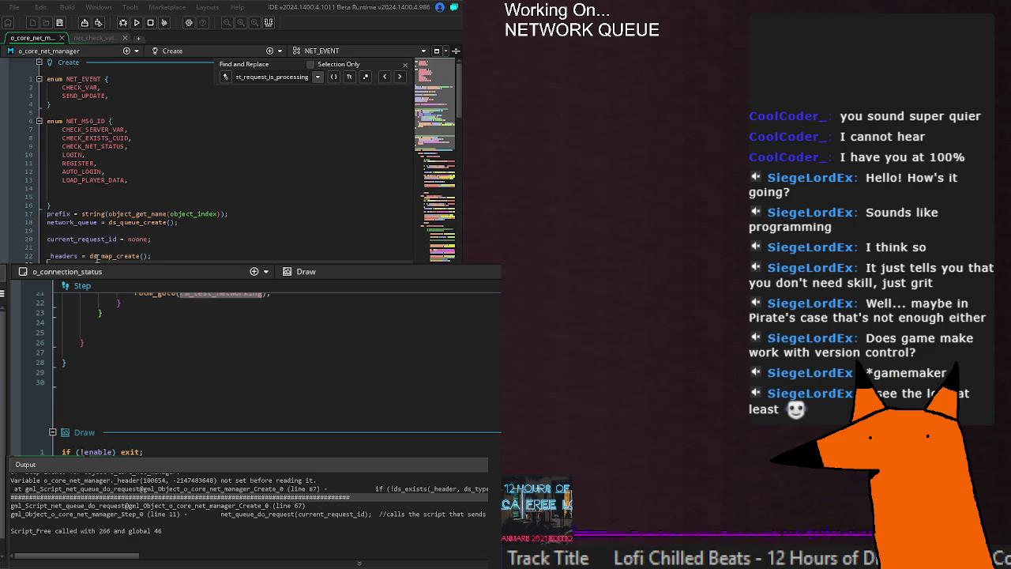
pyautogui.click(180, 255)
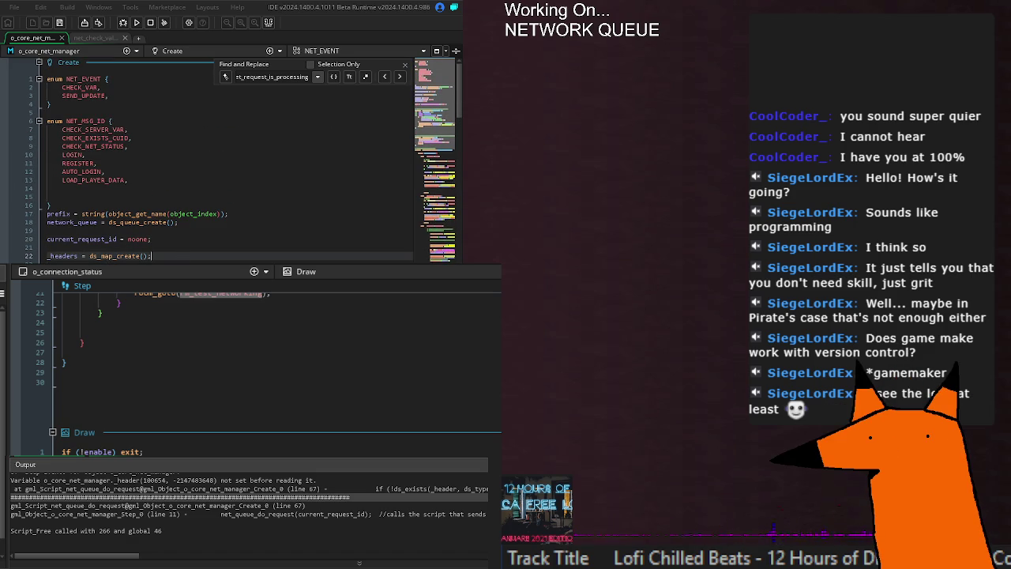
pyautogui.scroll(-10, 182, 214)
pyautogui.click(199, 222)
# Scroll to the LOGIN case and select the ds_exists(_header, ds_type_map) check on line 67
pyautogui.scroll(-2, 199, 221)
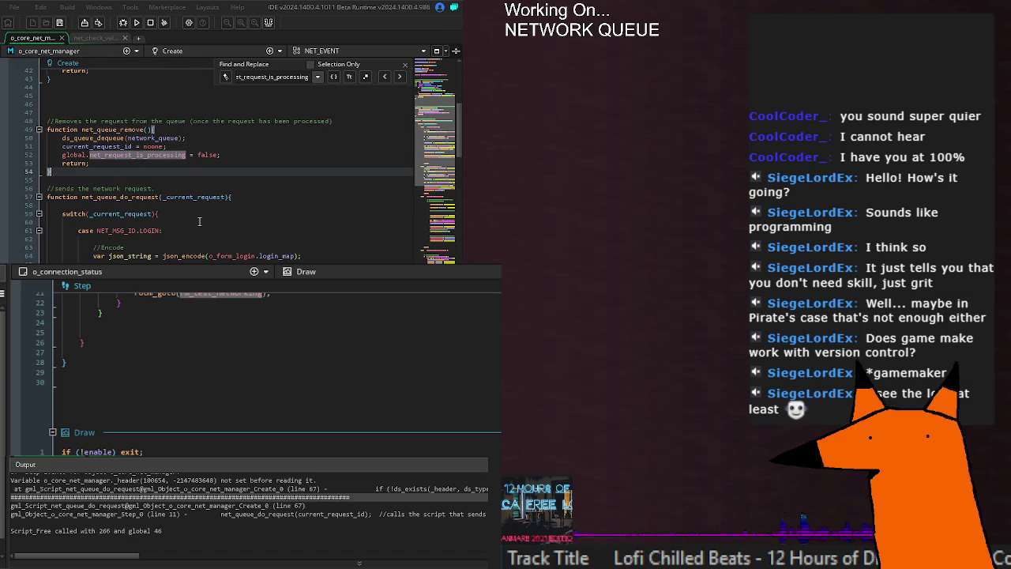
pyautogui.scroll(-2, 199, 221)
pyautogui.click(187, 187)
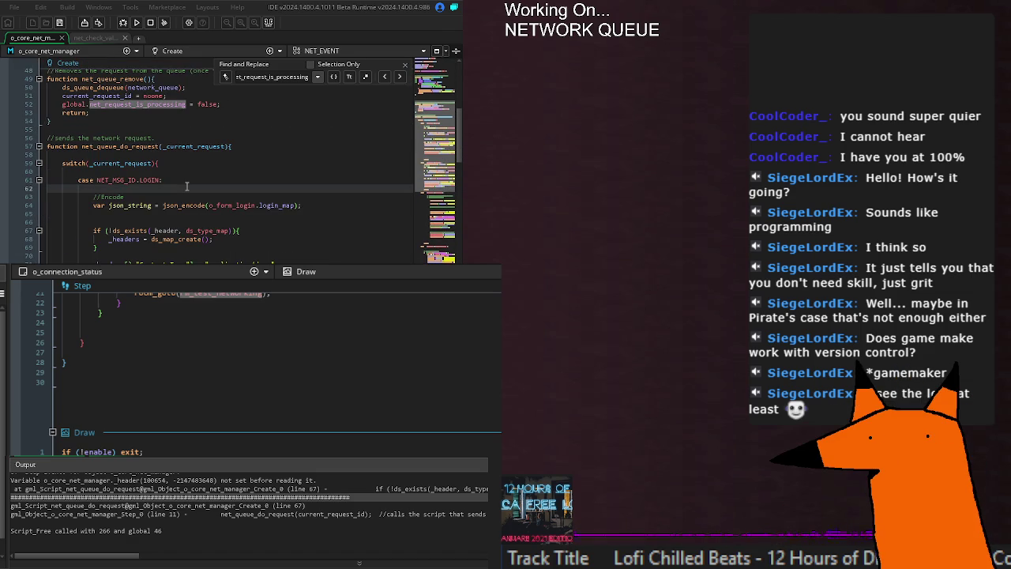
pyautogui.moveTo(93, 231); pyautogui.dragTo(239, 230)
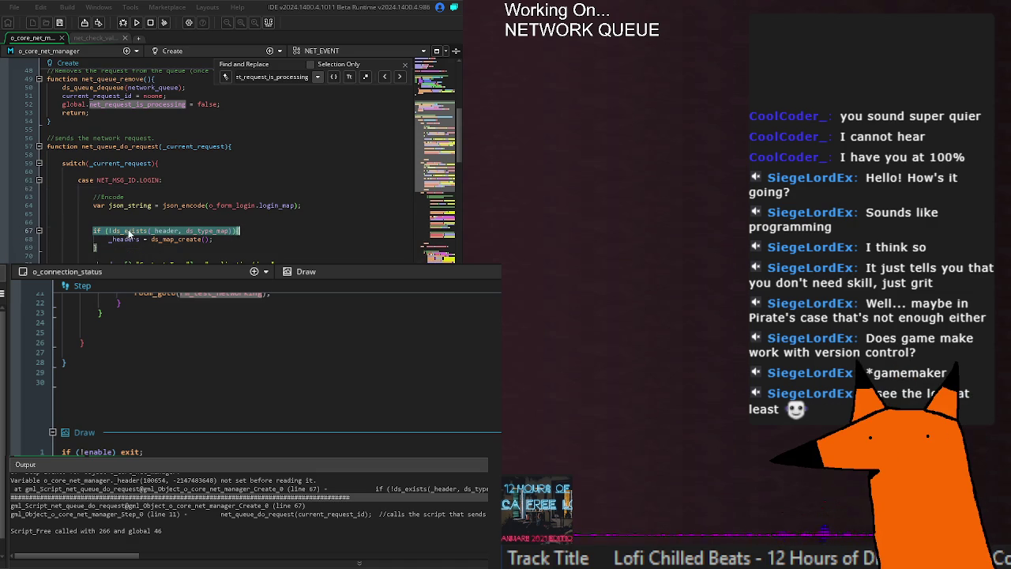
pyautogui.click(129, 233)
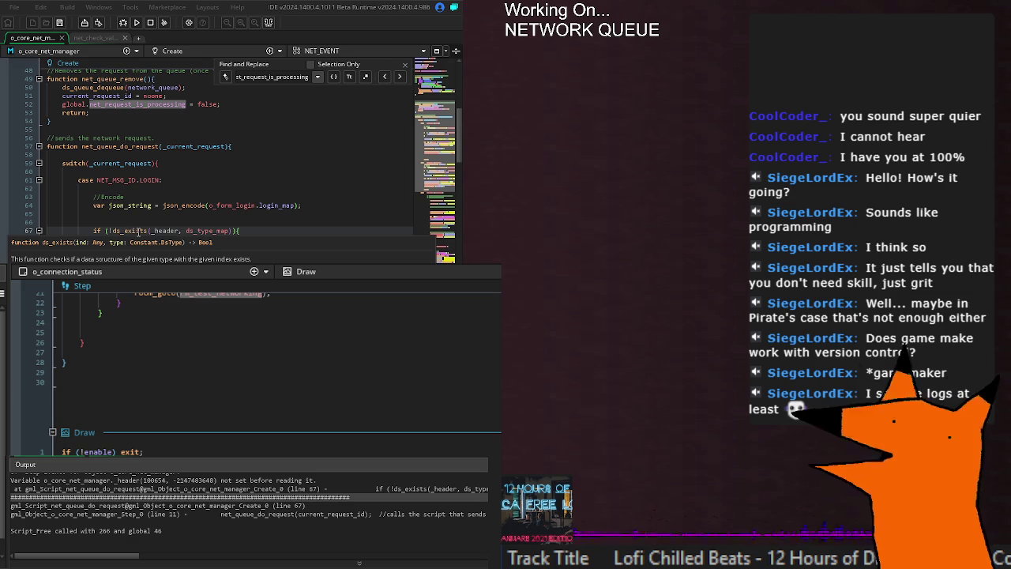
pyautogui.click(235, 230)
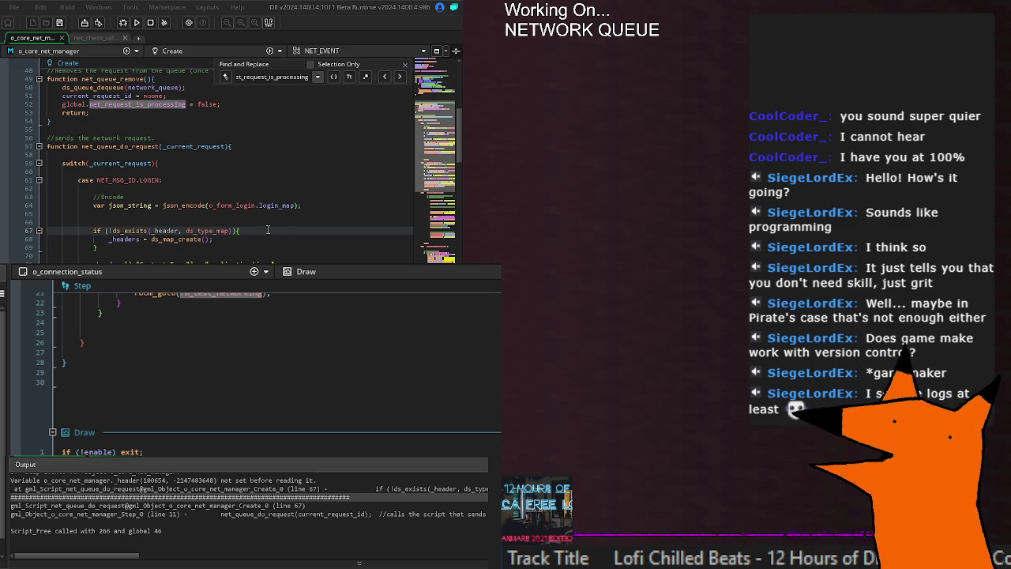
# Delete the ds_exists if-block on lines 67–69 and save the project
pyautogui.click(115, 247)
pyautogui.moveTo(115, 246); pyautogui.dragTo(97, 230)
pyautogui.press('BackSpace')
pyautogui.press('BackSpace')
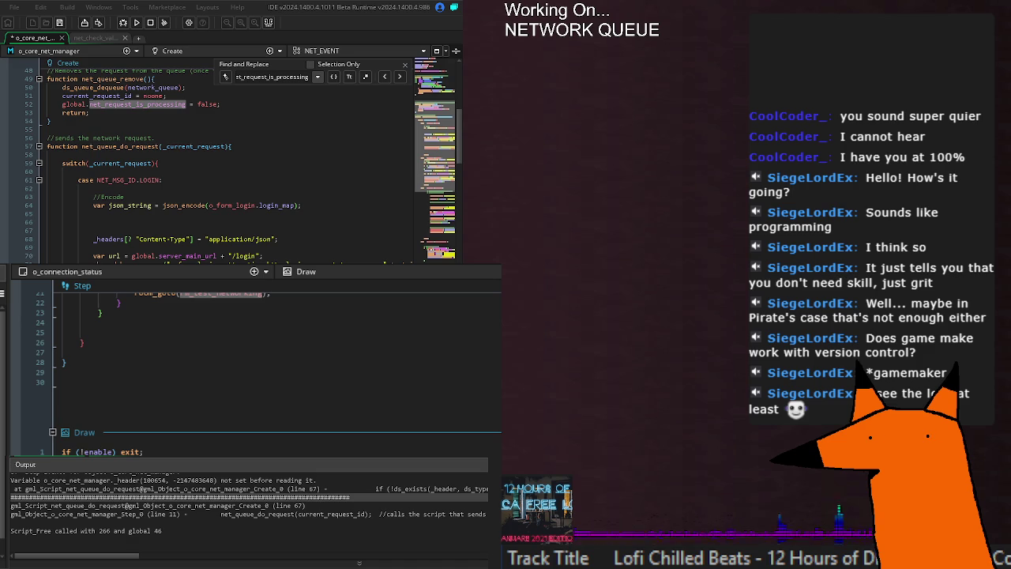
pyautogui.hotkey('ctrl', 's')
pyautogui.scroll(8, 229, 158)
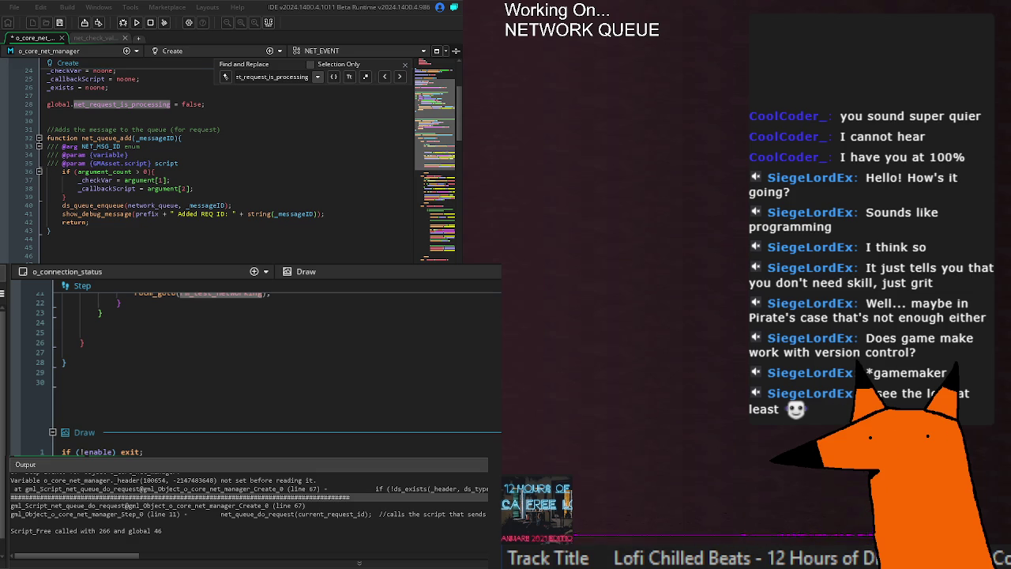
pyautogui.hotkey('ctrl', 's')
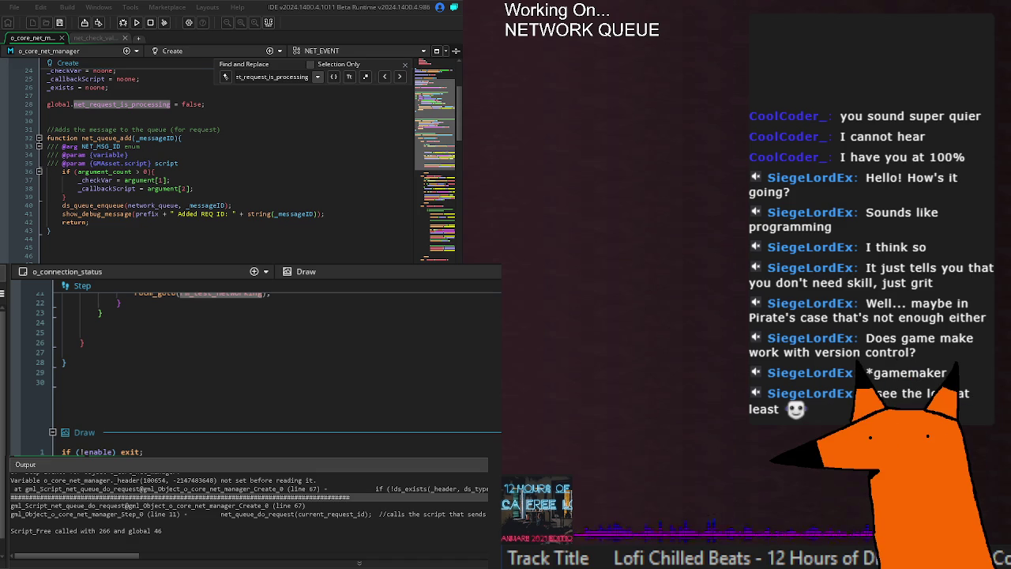
# Review the edited request code and build and run the game to test it
pyautogui.scroll(-10, 237, 252)
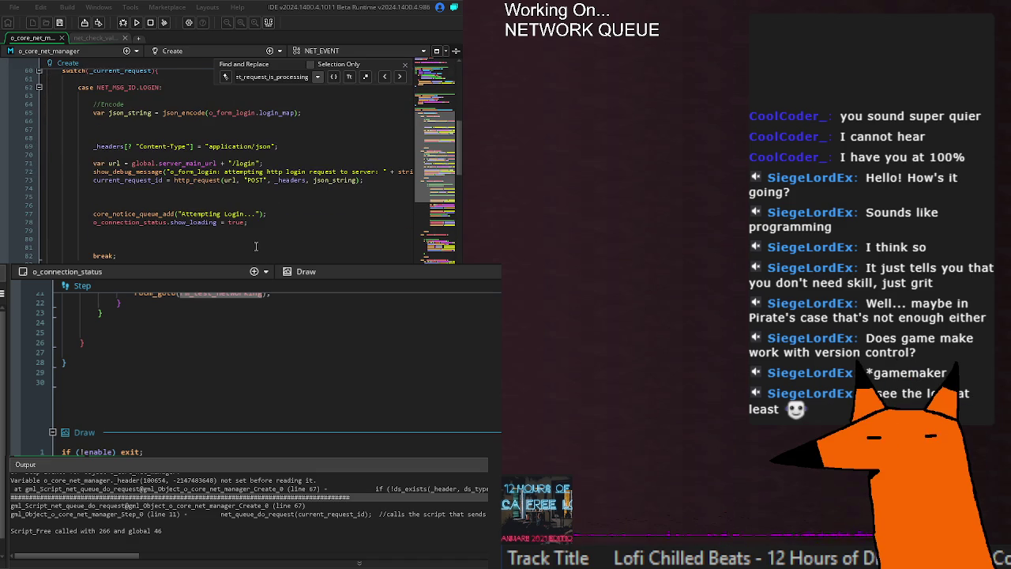
pyautogui.scroll(-20, 256, 246)
pyautogui.scroll(20, 237, 166)
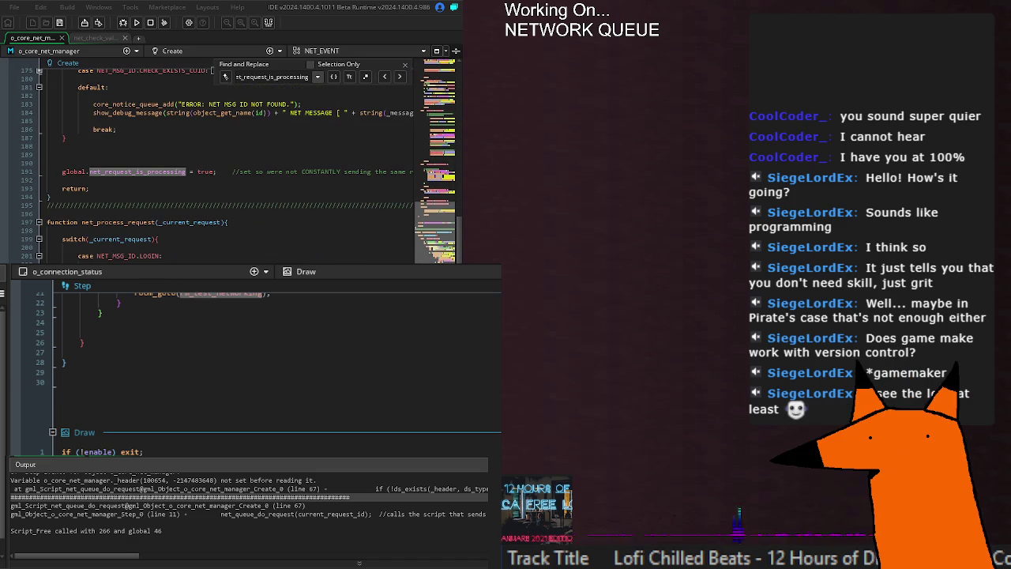
pyautogui.scroll(-4, 229, 166)
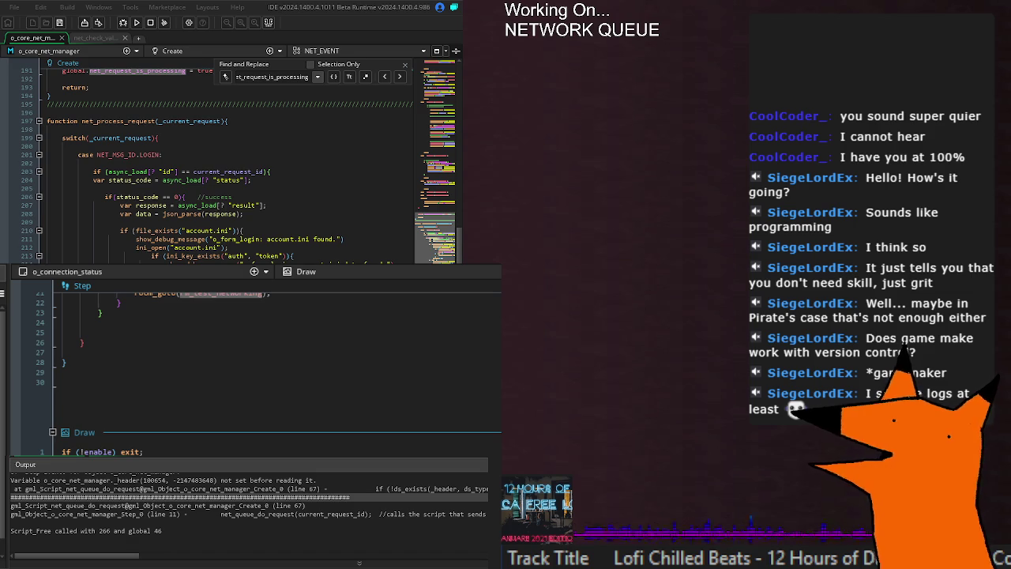
pyautogui.scroll(-2, 230, 166)
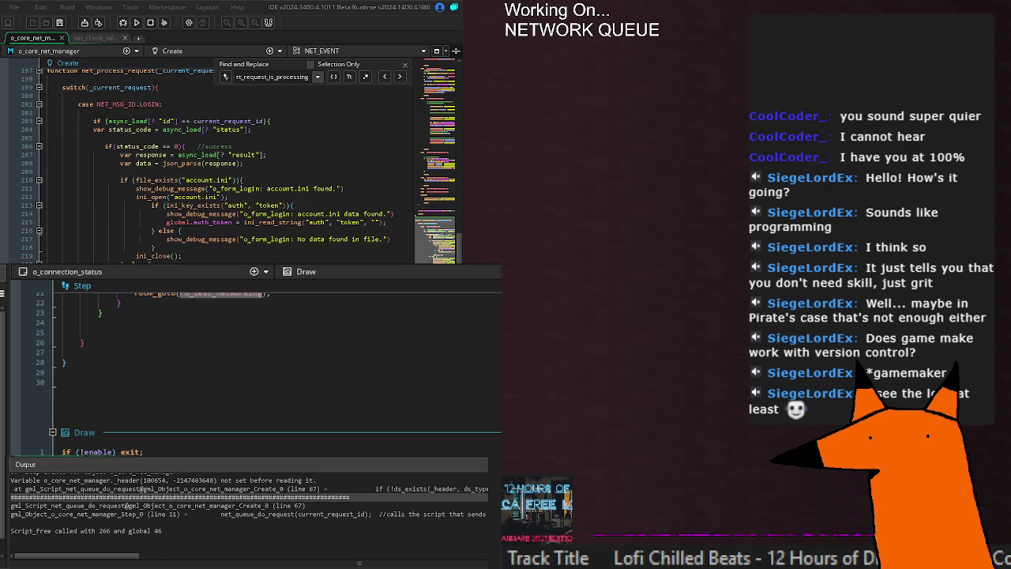
pyautogui.click(138, 22)
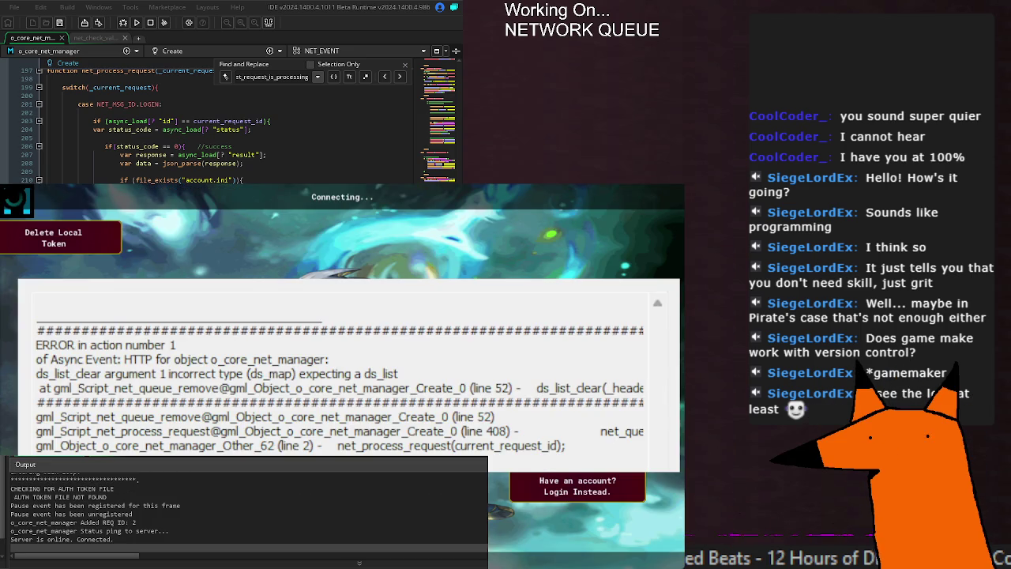
# Examine the error message, selecting the failing ds_list_clear(_headers) call in net_queue_remove
pyautogui.moveTo(400, 374); pyautogui.dragTo(284, 374)
pyautogui.click(332, 395)
pyautogui.moveTo(400, 373); pyautogui.dragTo(36, 374)
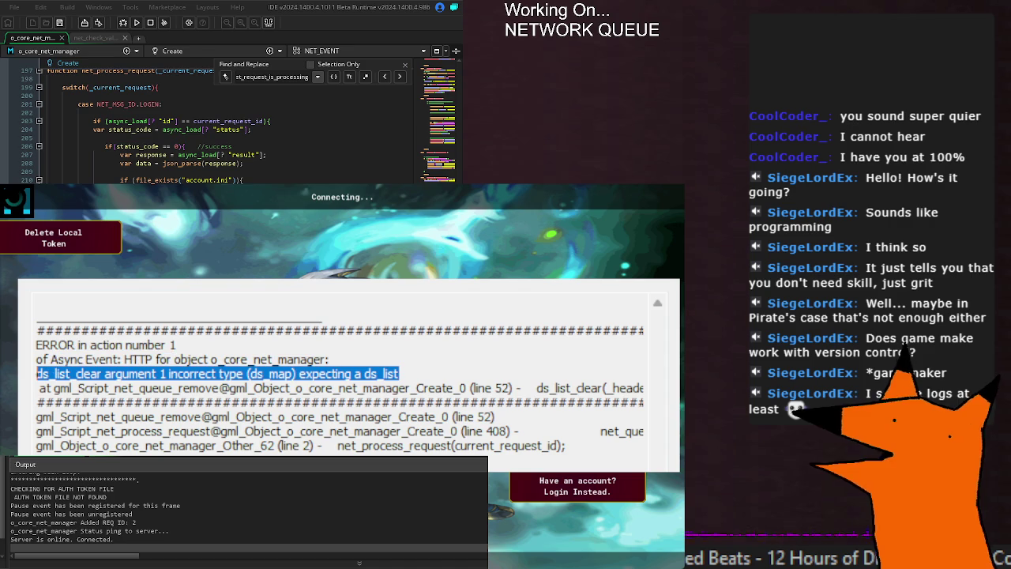
pyautogui.click(307, 408)
pyautogui.moveTo(194, 388)
pyautogui.mouseDown()
pyautogui.moveTo(466, 388)
pyautogui.moveTo(272, 379)
pyautogui.mouseUp()
pyautogui.click(429, 390)
pyautogui.click(272, 380)
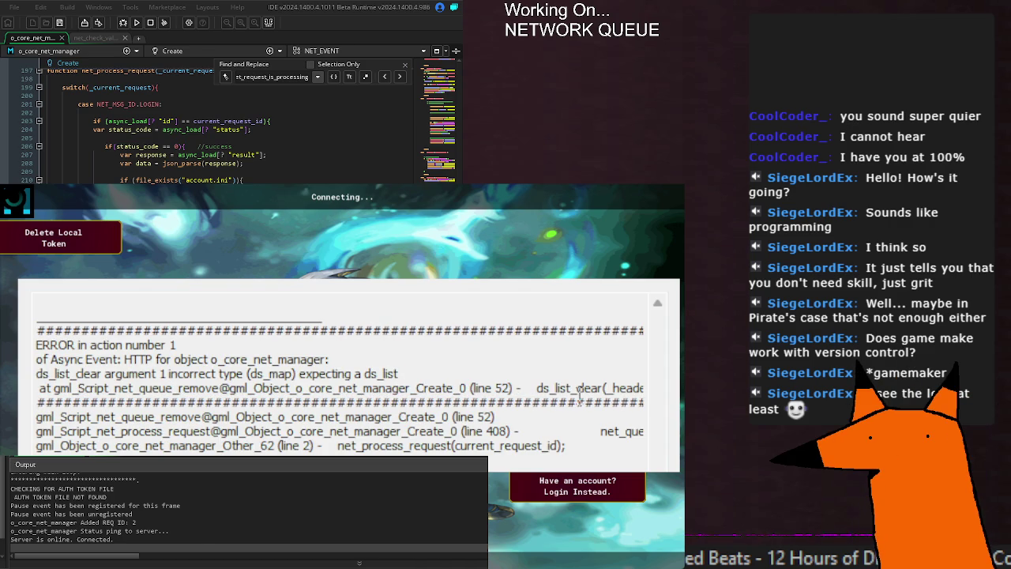
pyautogui.moveTo(526, 388); pyautogui.dragTo(655, 402)
pyautogui.click(486, 392)
pyautogui.tripleClick(524, 387)
pyautogui.click(322, 386)
# Find the next net_request_is_processing use, save the net manager code, and rerun with F5
pyautogui.press('Return')
pyautogui.press('Return')
pyautogui.press('Return')
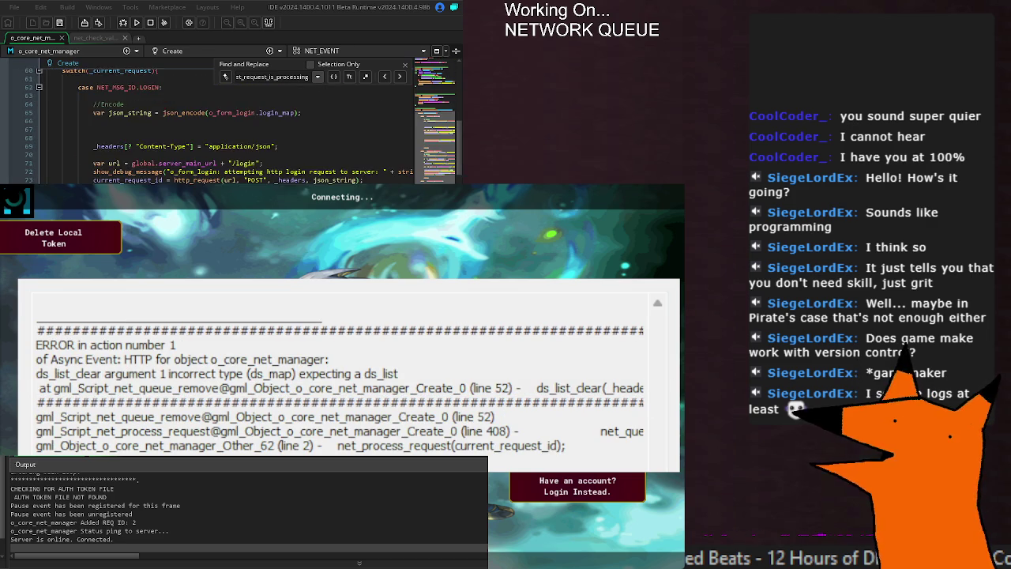
pyautogui.scroll(-4, 229, 119)
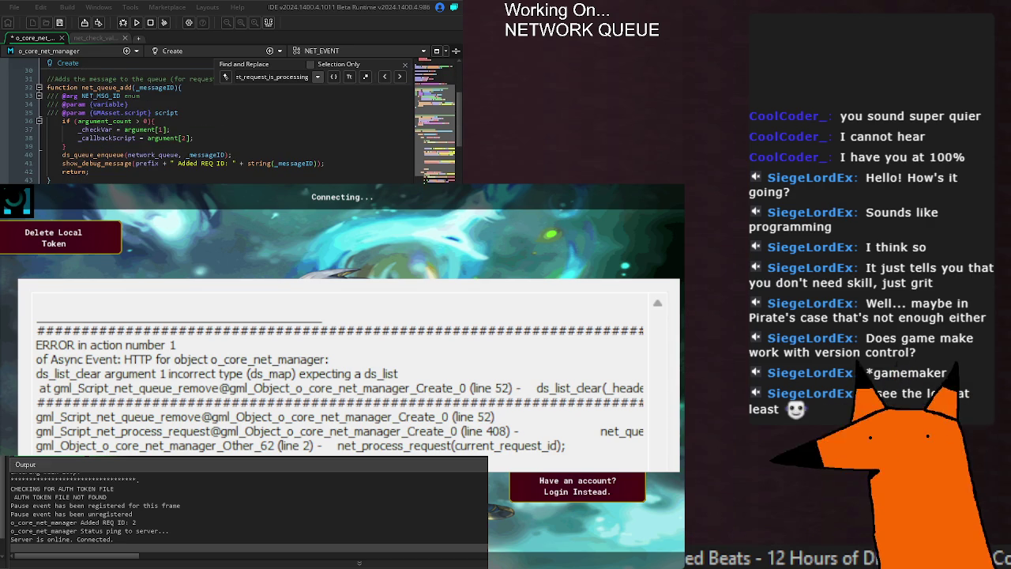
pyautogui.hotkey('ctrl', 's')
pyautogui.press('F5')
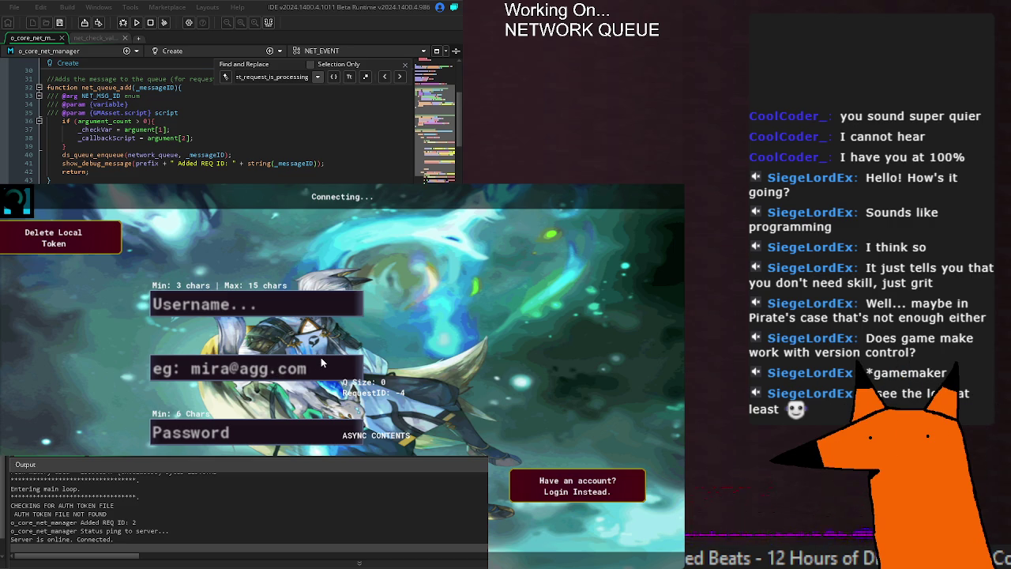
# Submit the login form in the running game, then rebuild and rerun it with F5
pyautogui.press('Return')
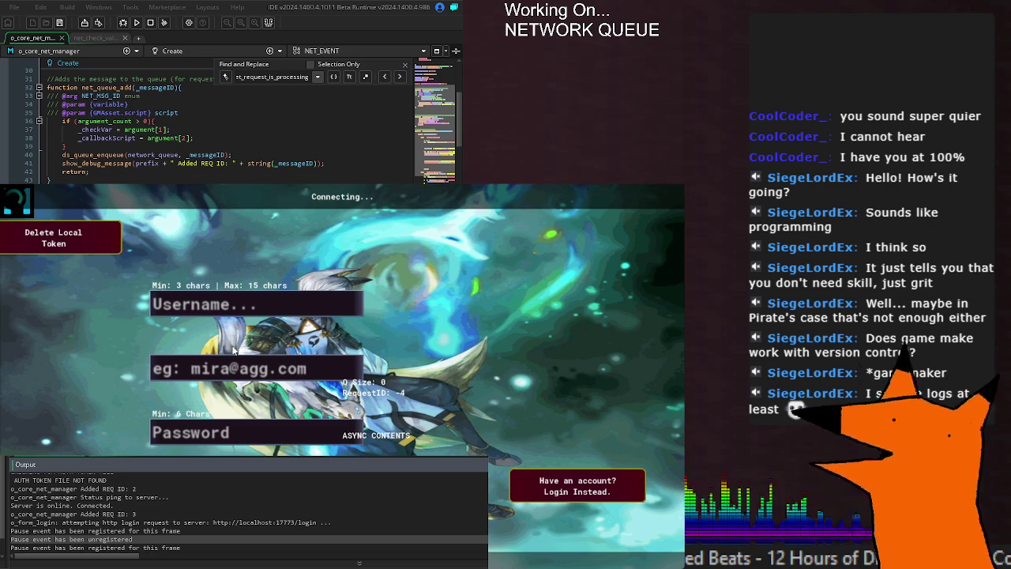
pyautogui.press('F5')
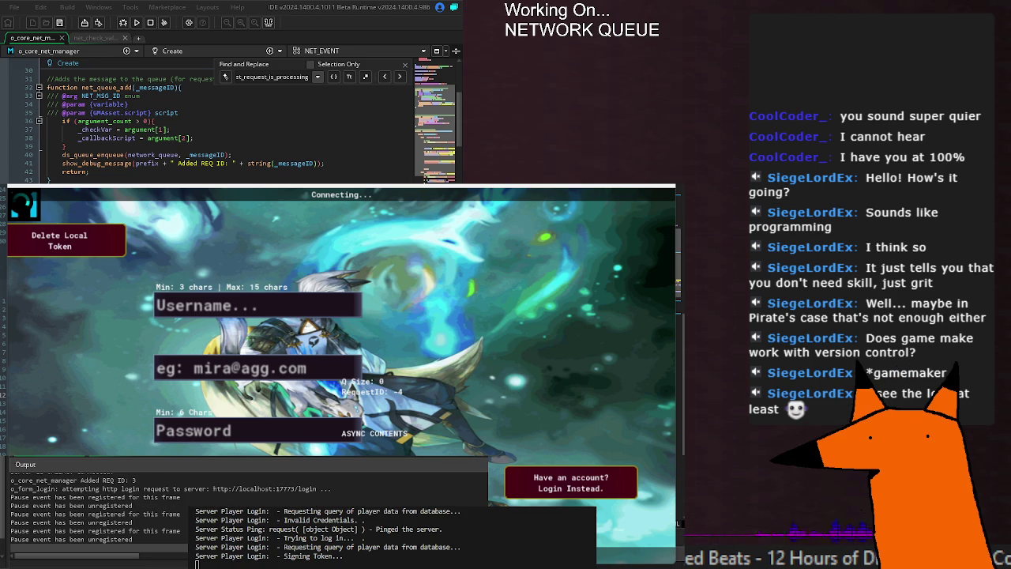
# Stop the game and review the LOGIN request's json_encode line and the blank line after it
pyautogui.press('Escape')
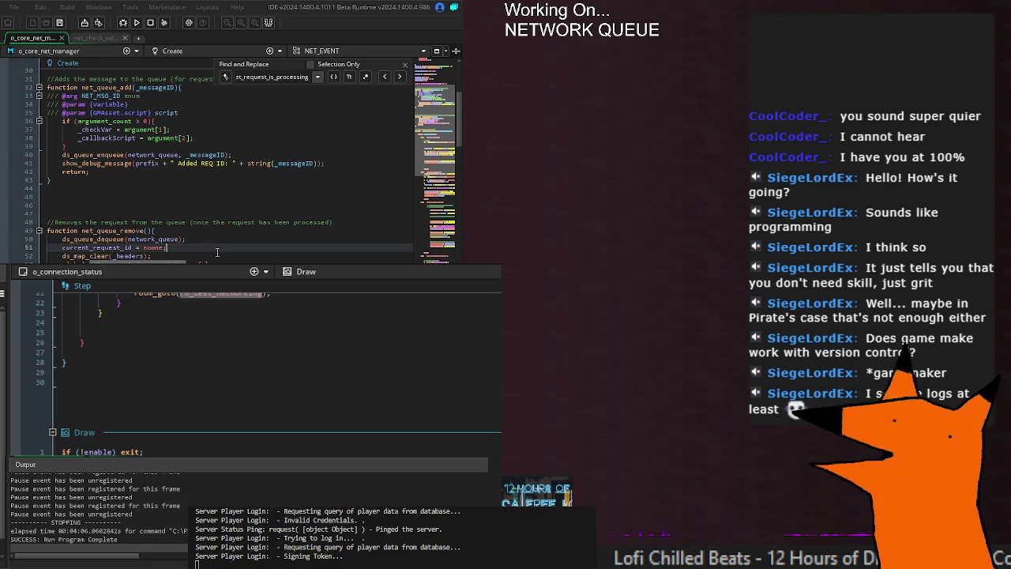
pyautogui.scroll(-10, 210, 252)
pyautogui.click(173, 112)
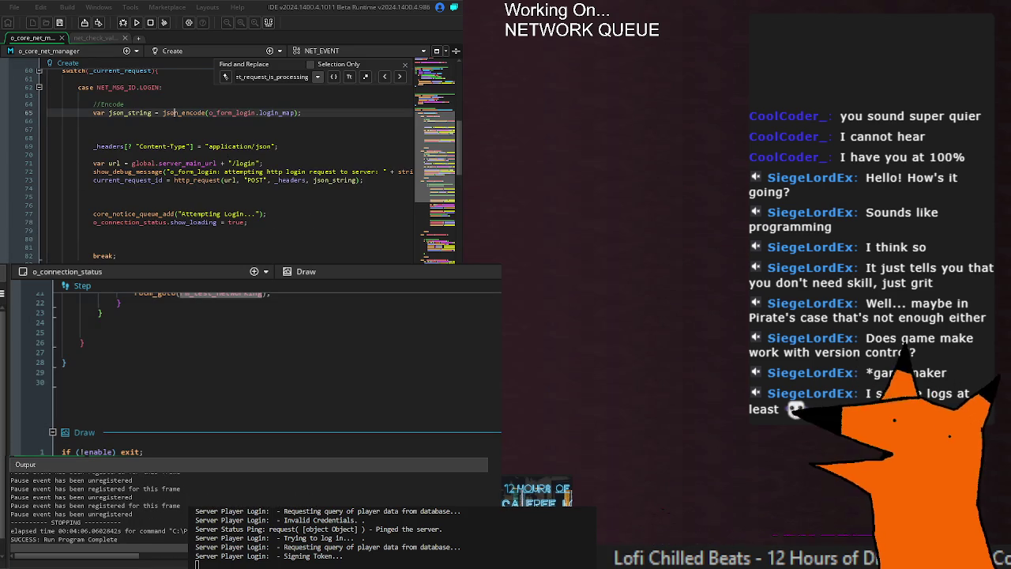
pyautogui.scroll(5, 133, 501)
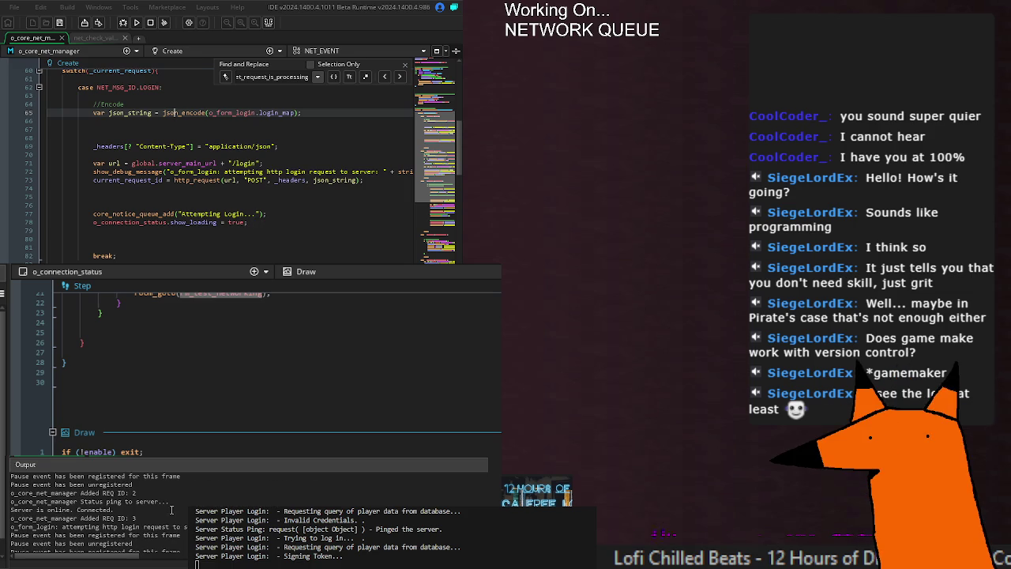
pyautogui.scroll(-5, 162, 509)
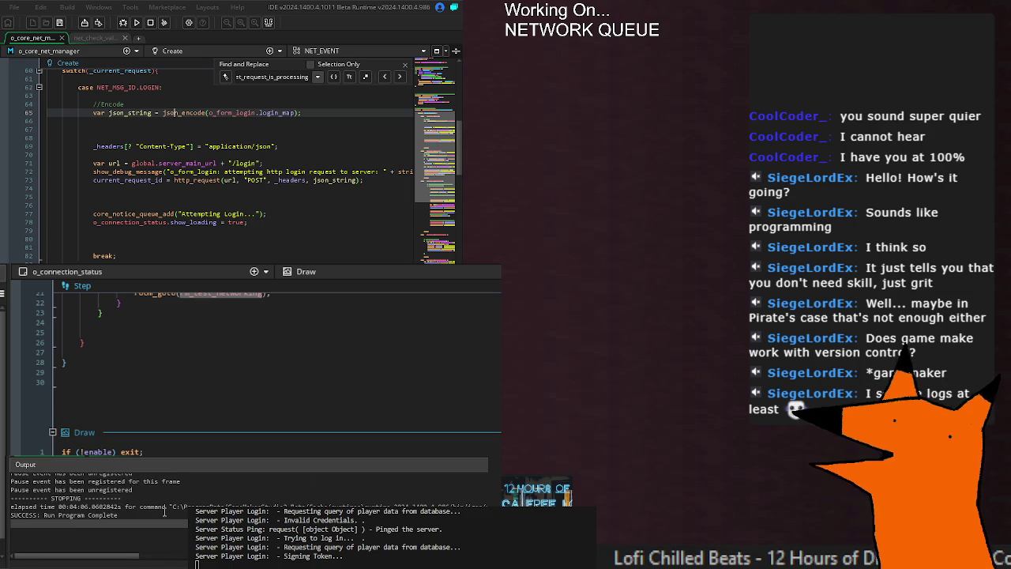
pyautogui.scroll(2, 164, 512)
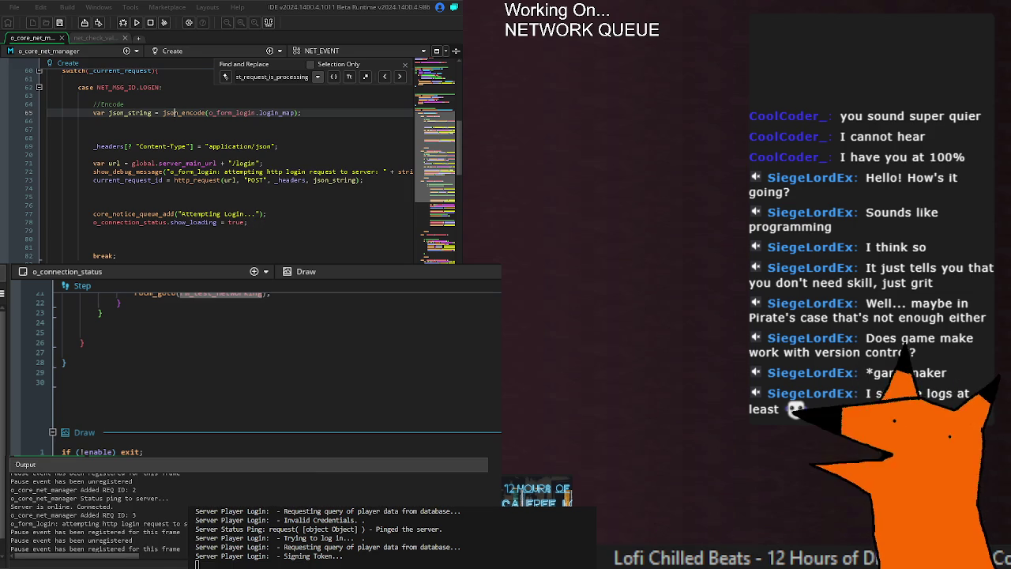
pyautogui.click(215, 188)
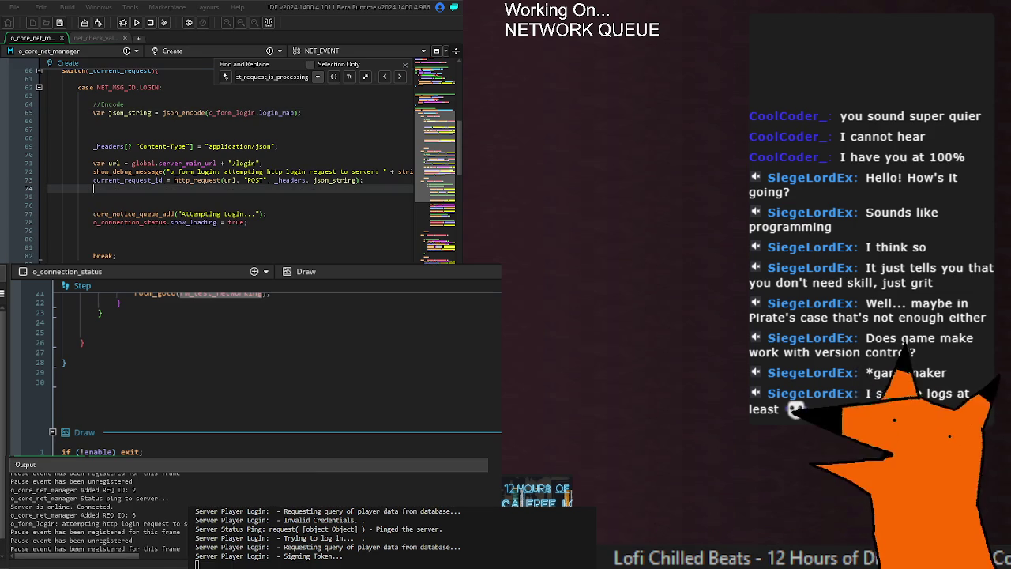
# Inspect the LOGIN response check, selecting current_request_id on line 203, then the net_process_request header
pyautogui.scroll(-20, 237, 197)
pyautogui.scroll(-2, 260, 216)
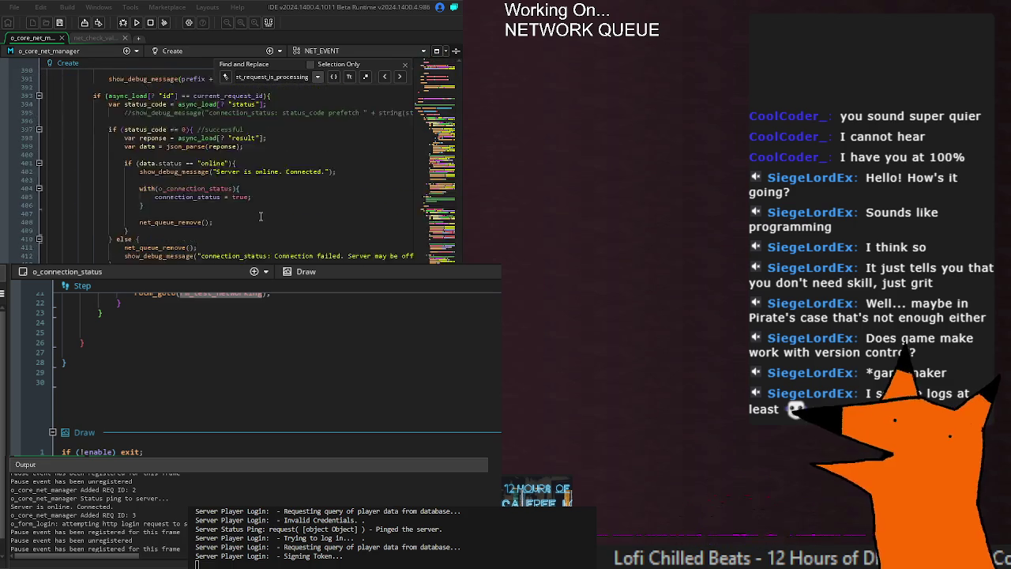
pyautogui.scroll(15, 266, 222)
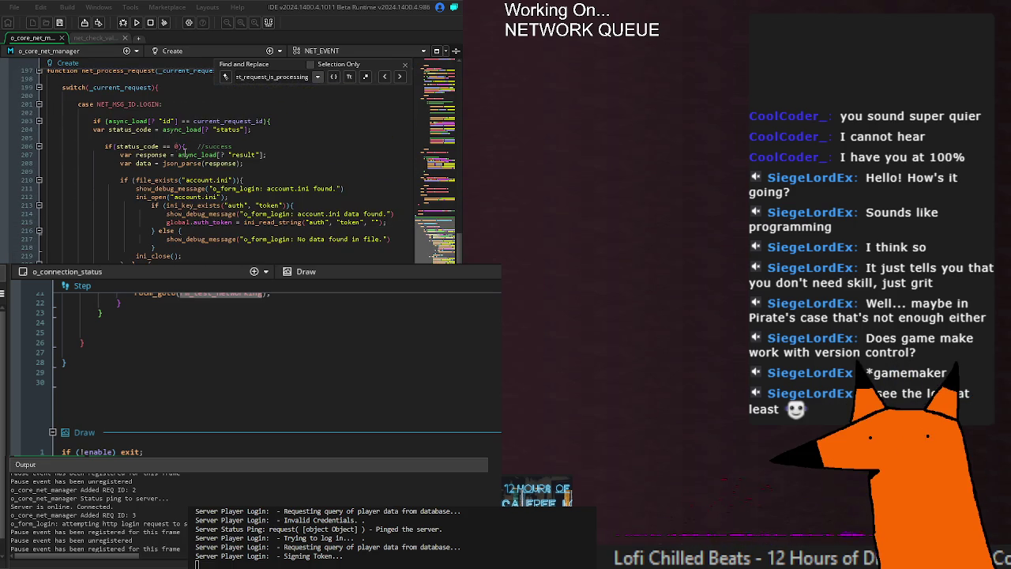
pyautogui.click(143, 121)
pyautogui.press('Up')
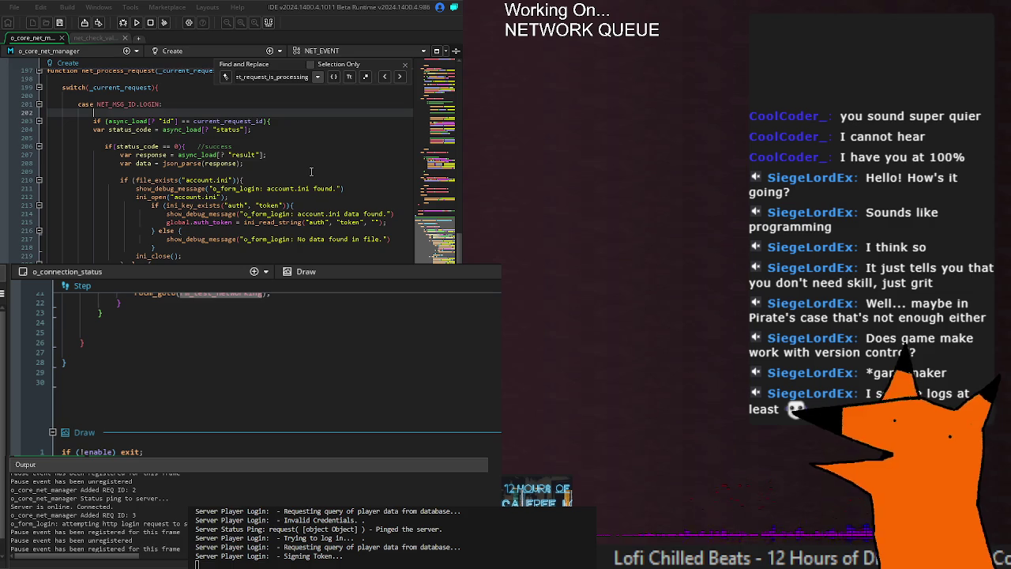
pyautogui.click(275, 129)
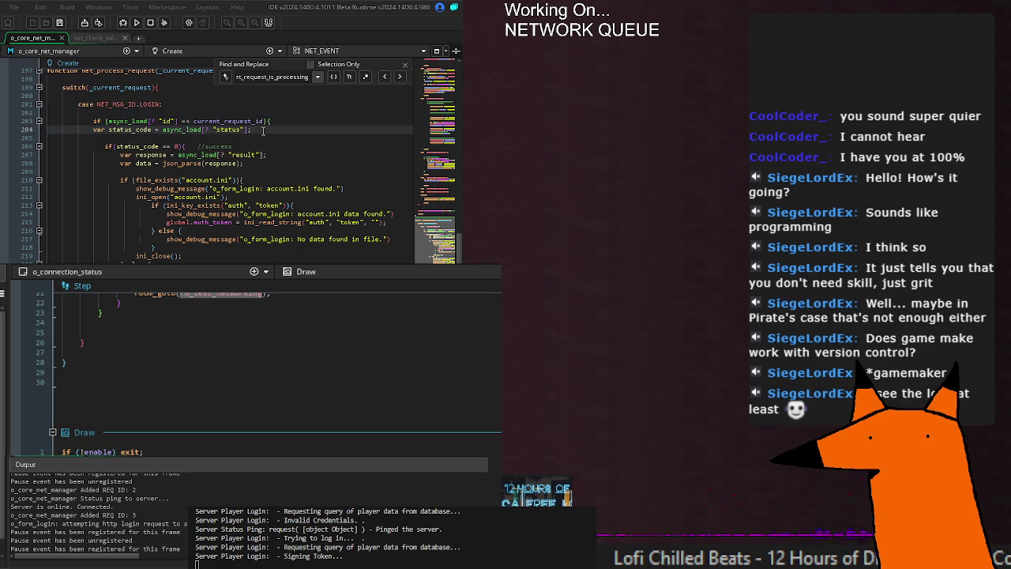
pyautogui.click(225, 121)
pyautogui.moveTo(124, 122)
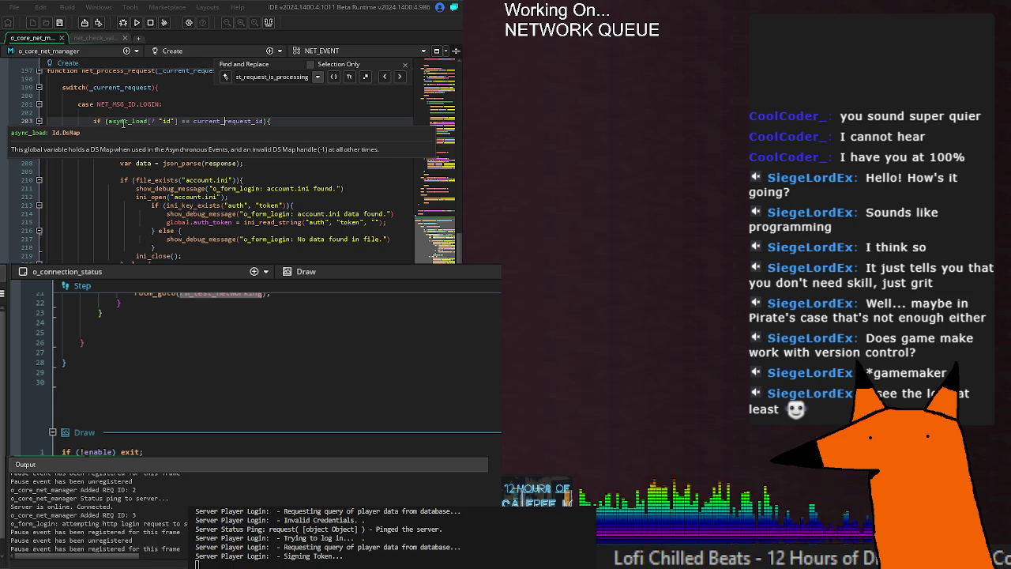
pyautogui.doubleClick(228, 121)
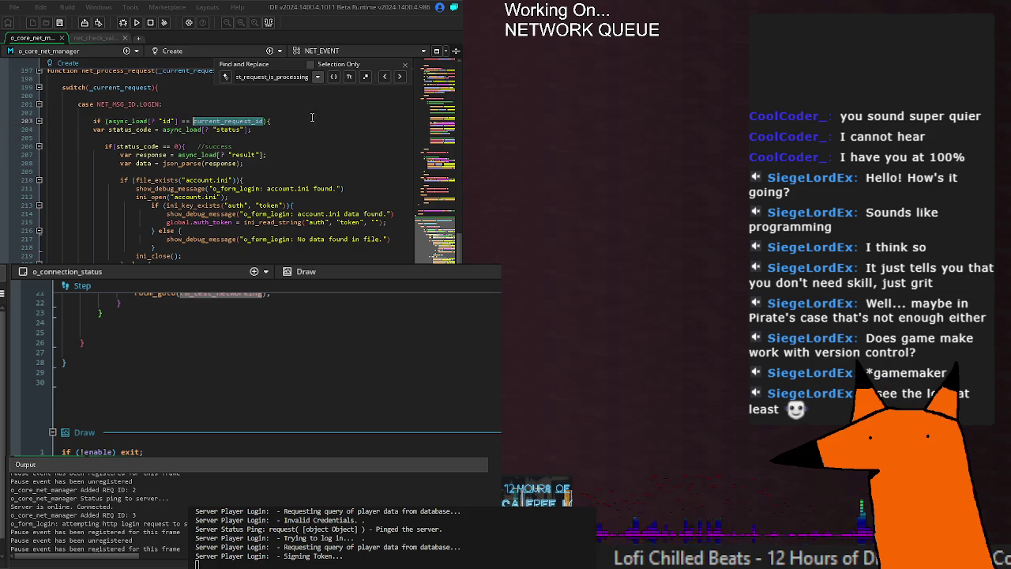
pyautogui.scroll(4, 164, 146)
pyautogui.moveTo(128, 188)
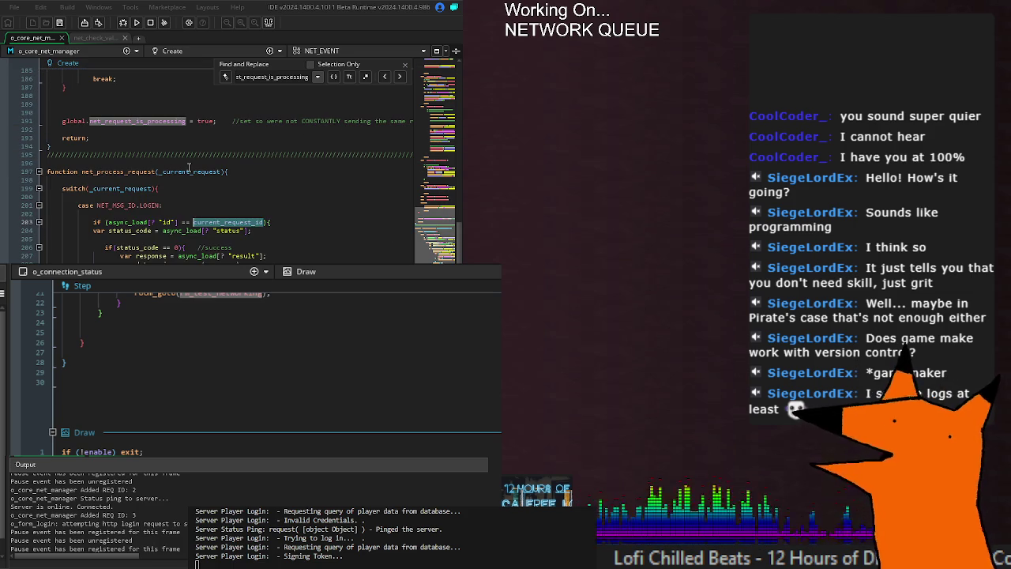
pyautogui.click(236, 172)
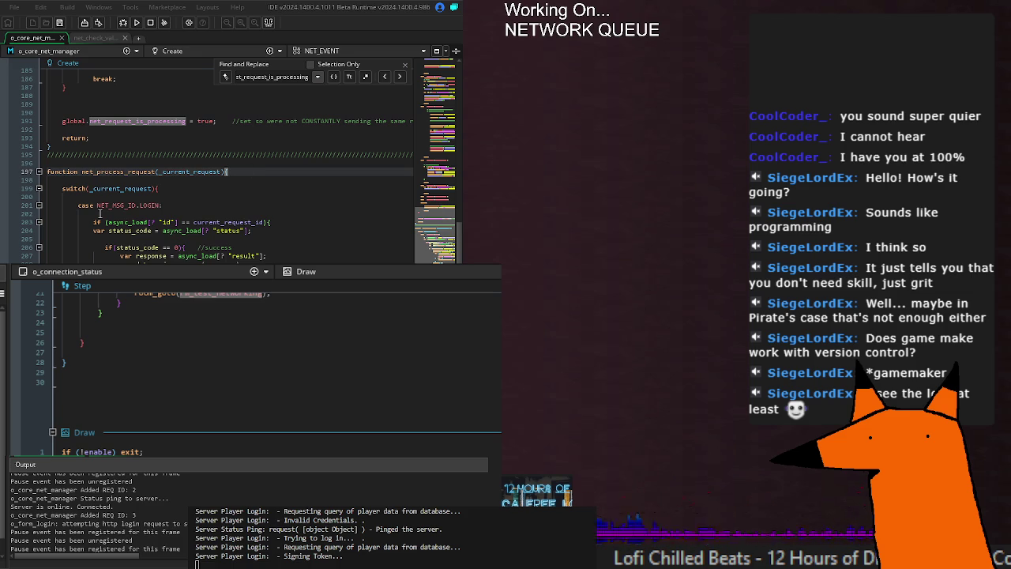
pyautogui.scroll(-15, 210, 211)
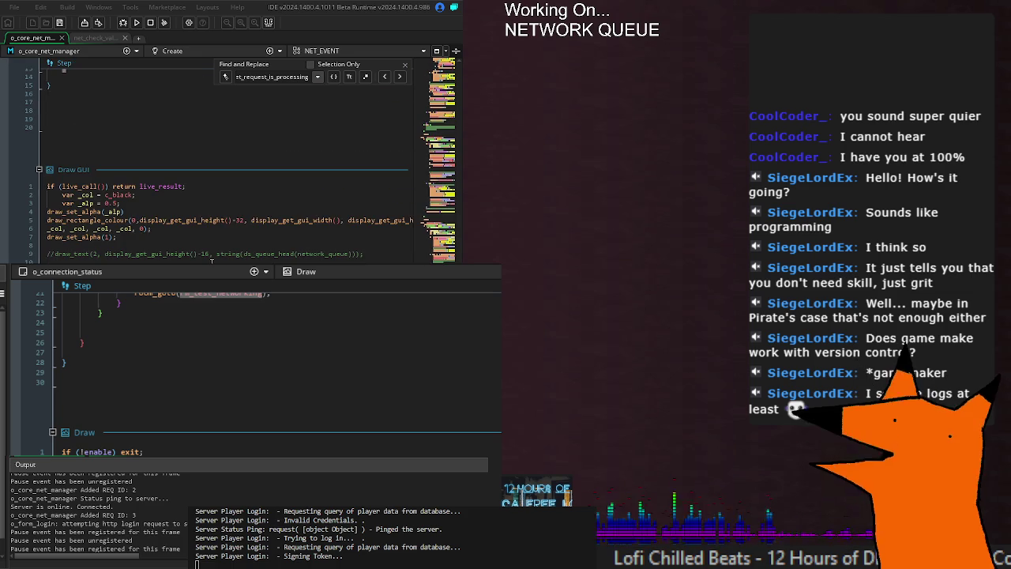
pyautogui.scroll(-5, 210, 211)
pyautogui.scroll(6, 212, 259)
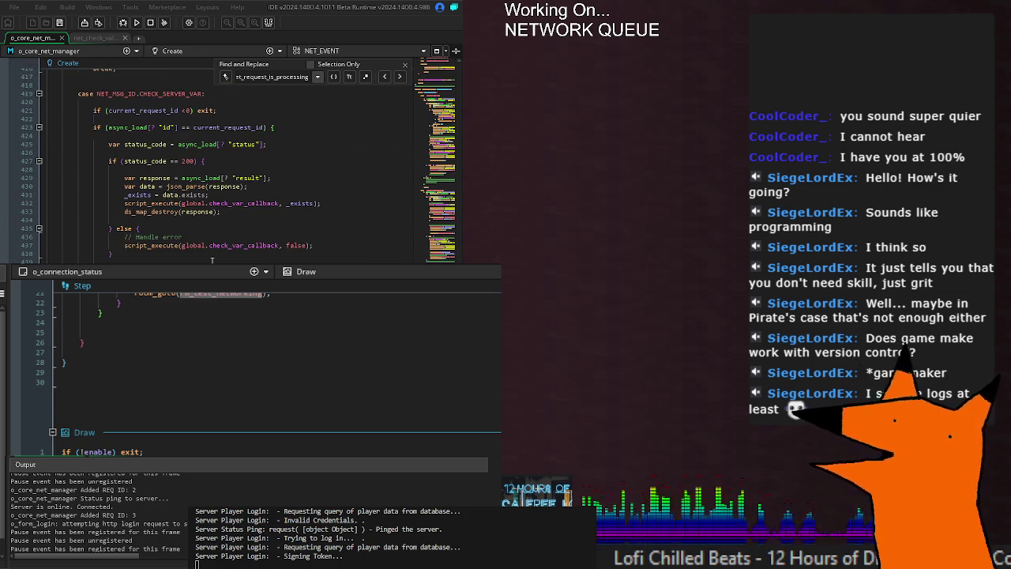
pyautogui.scroll(8, 211, 259)
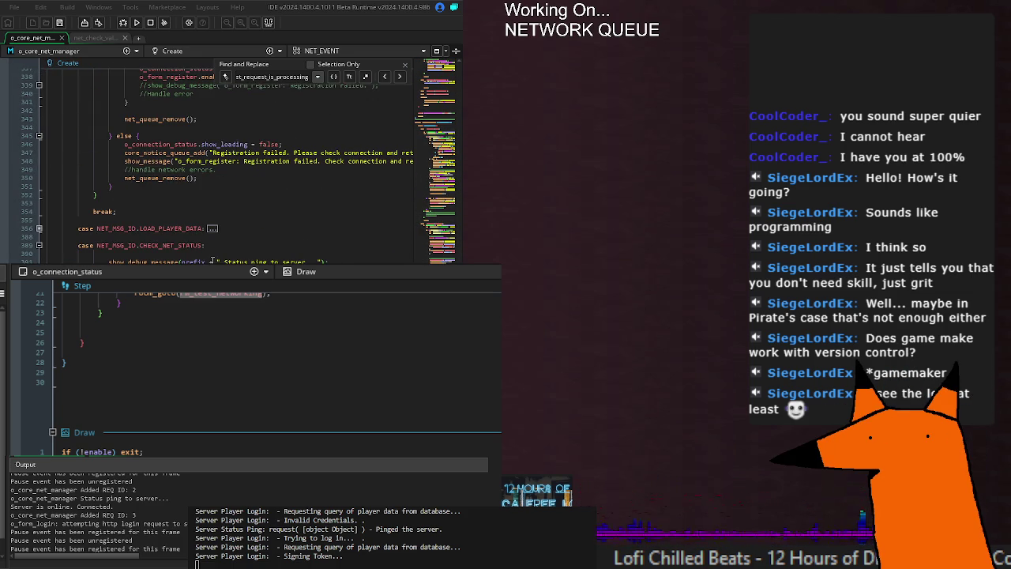
pyautogui.scroll(-6, 212, 260)
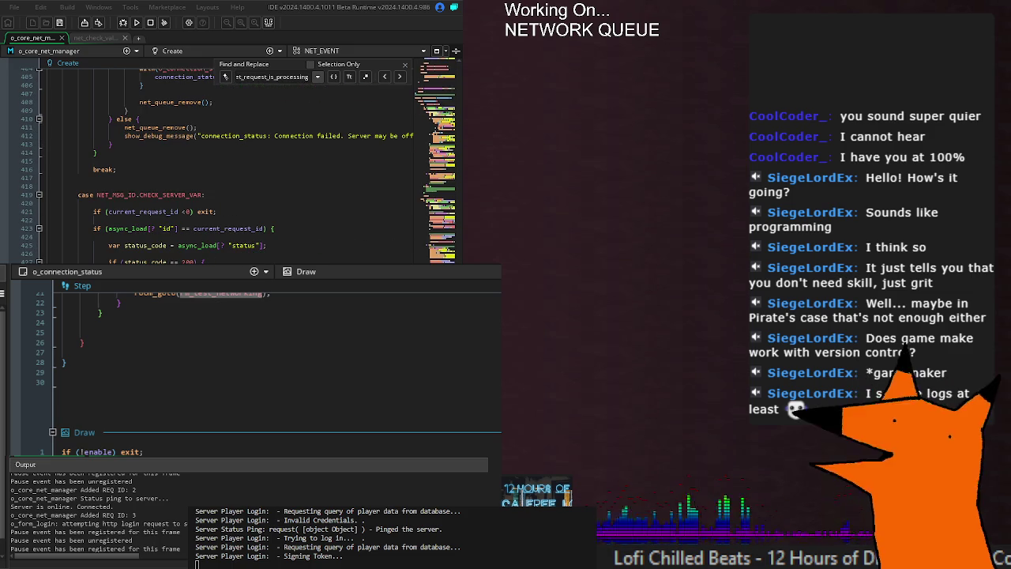
pyautogui.scroll(20, 211, 260)
pyautogui.scroll(15, 190, 205)
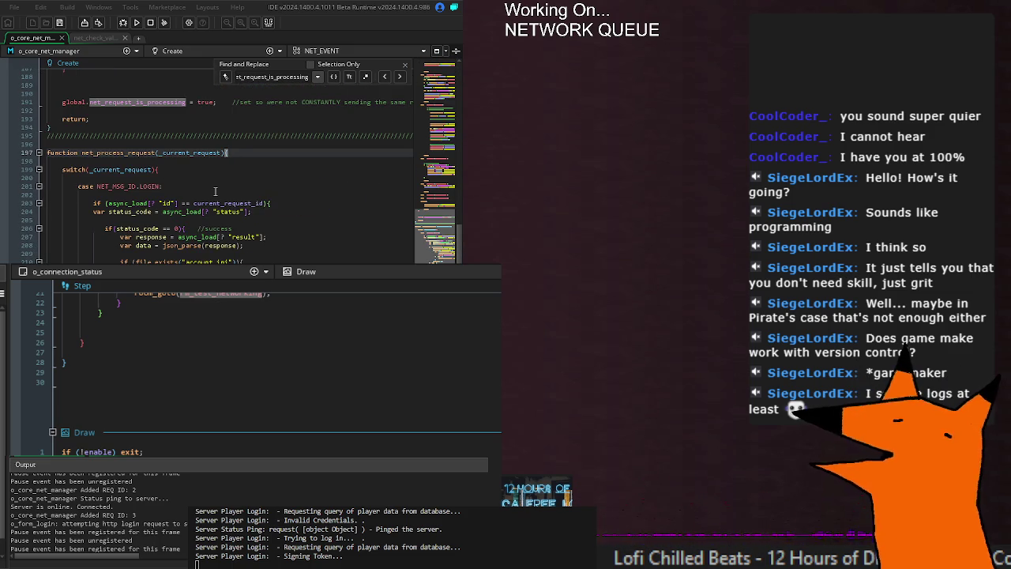
pyautogui.scroll(-2, 212, 185)
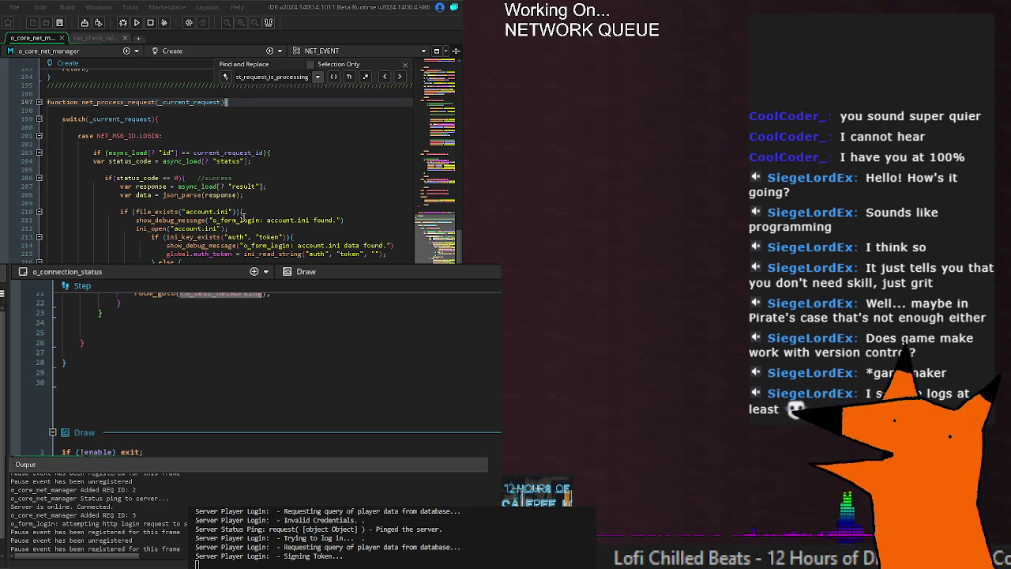
pyautogui.click(346, 220)
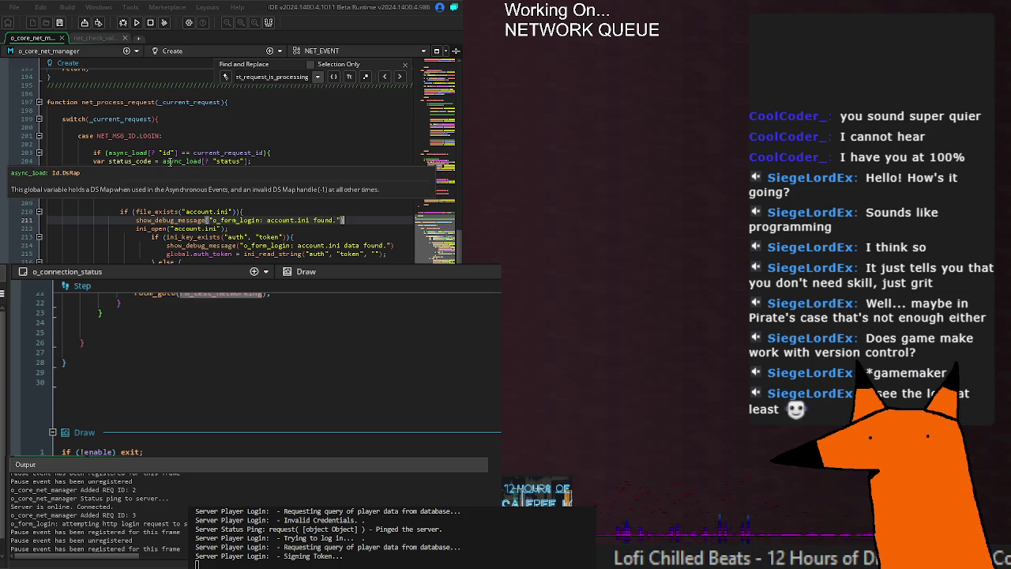
pyautogui.click(276, 171)
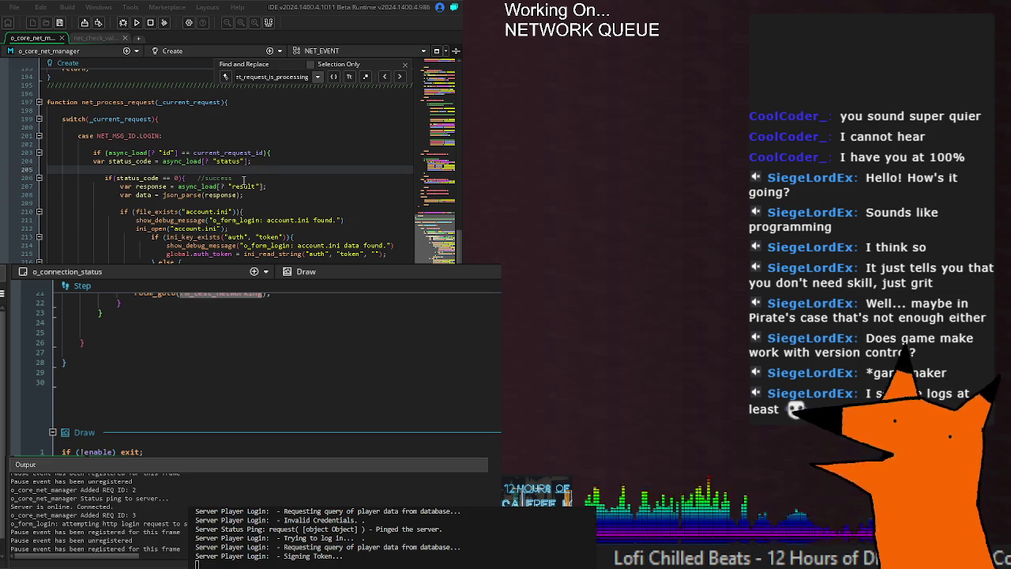
pyautogui.scroll(-20, 244, 181)
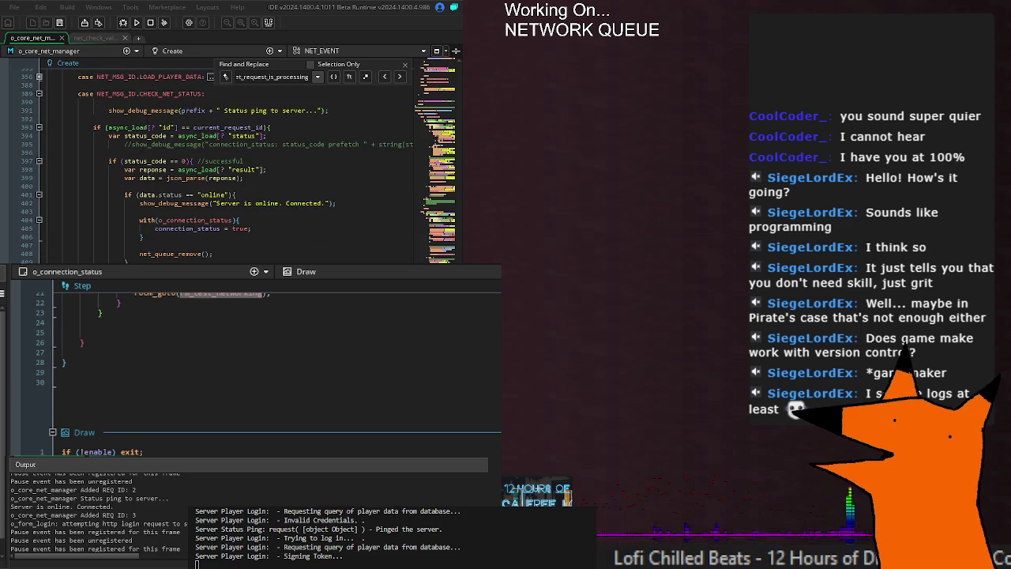
pyautogui.scroll(5, 237, 158)
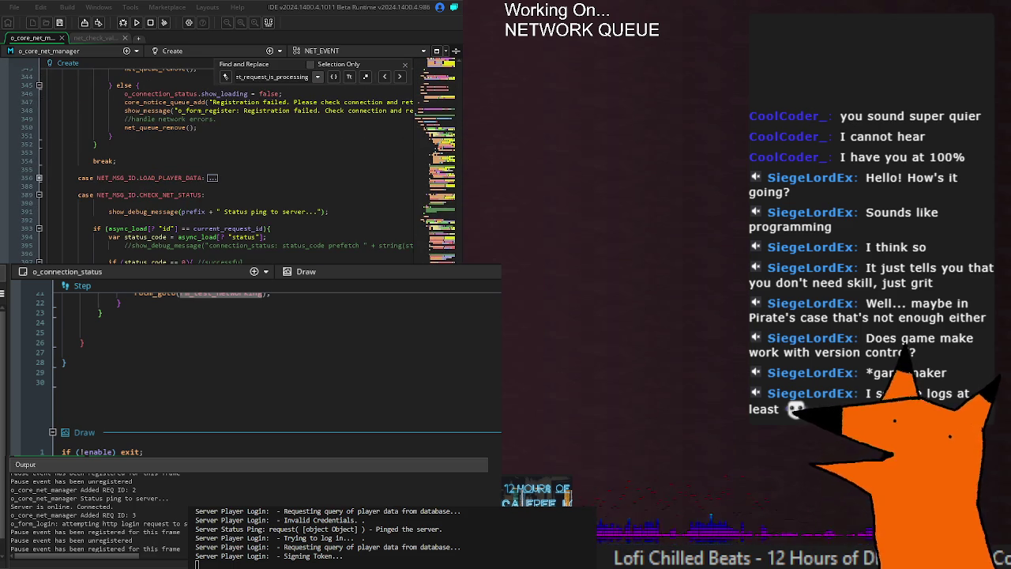
pyautogui.scroll(12, 224, 237)
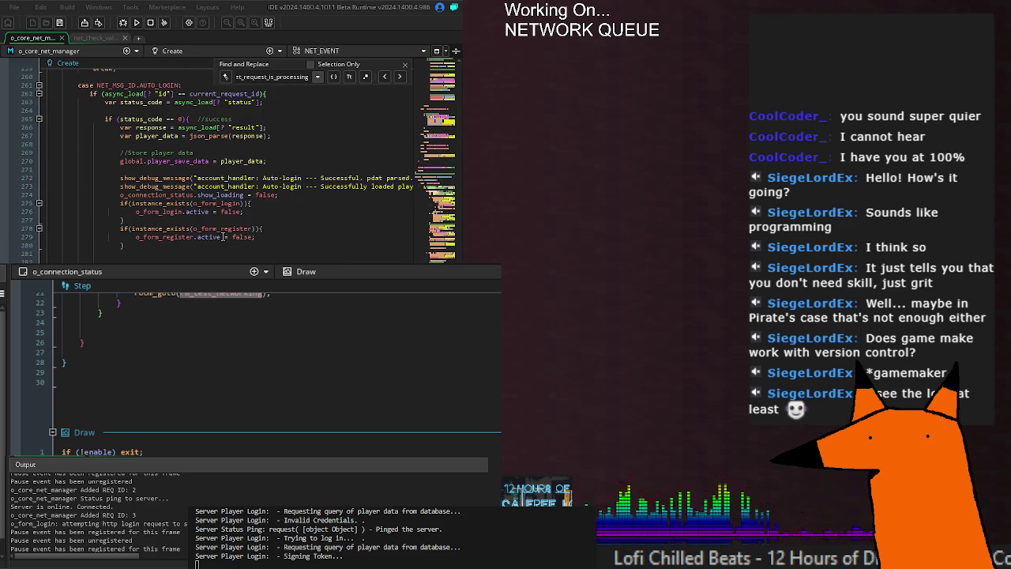
pyautogui.scroll(10, 224, 237)
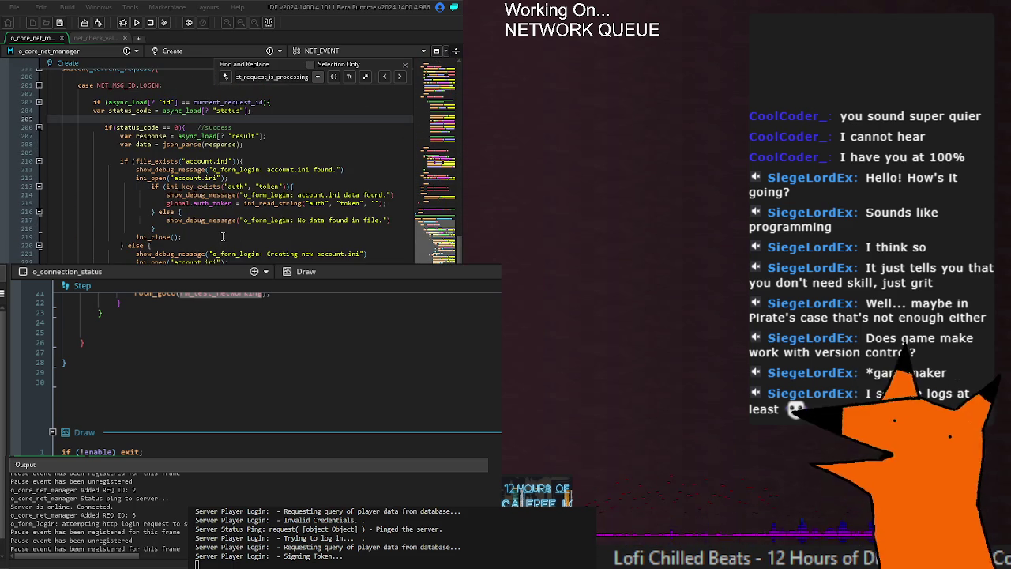
pyautogui.click(276, 128)
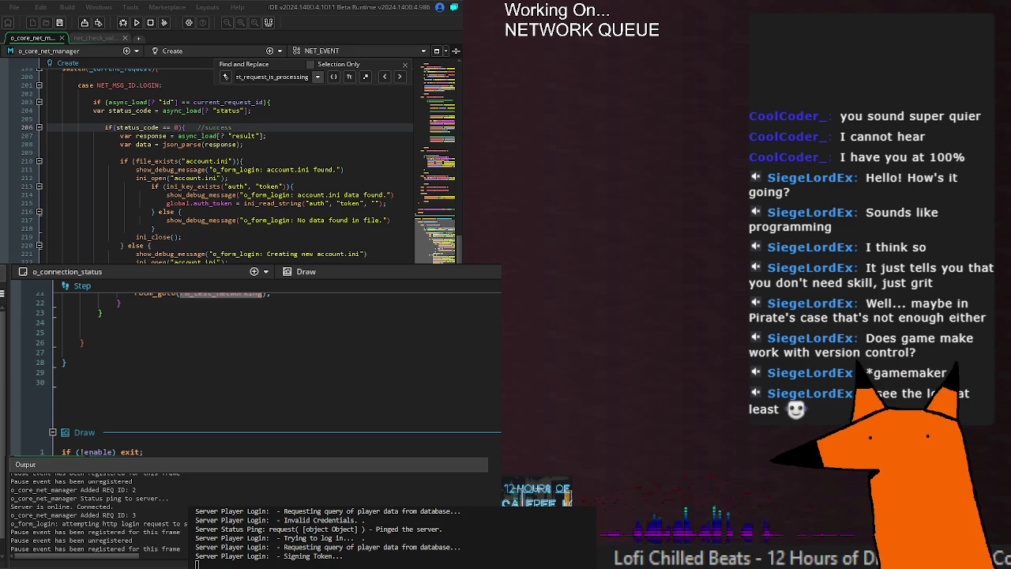
pyautogui.click(160, 178)
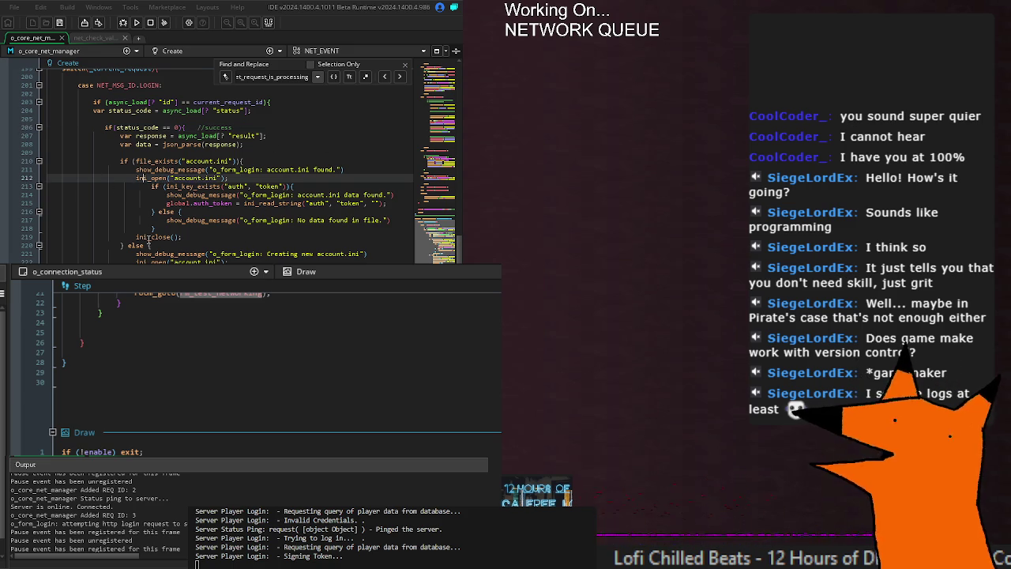
pyautogui.scroll(4, 163, 165)
pyautogui.click(162, 186)
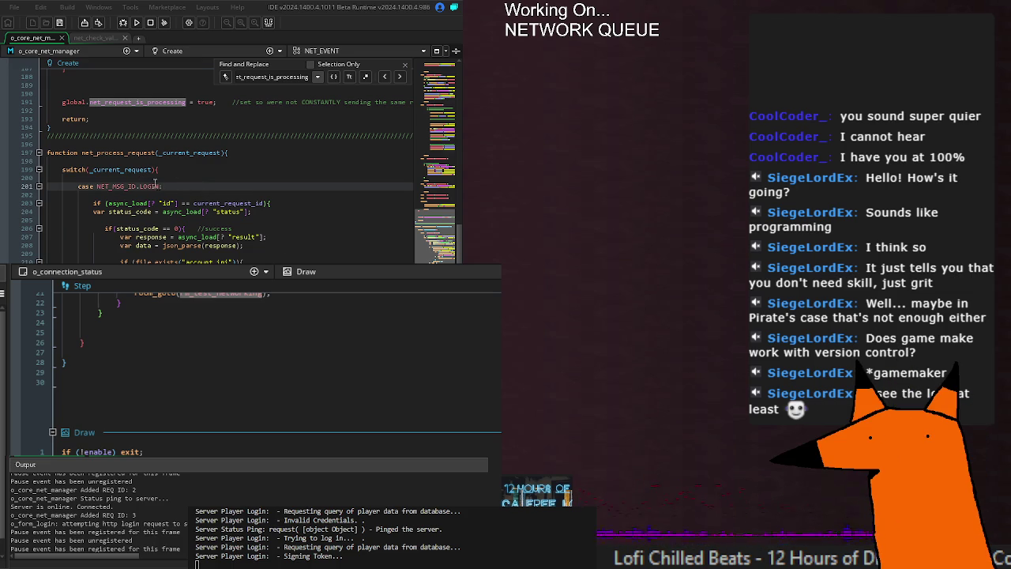
pyautogui.scroll(20, 126, 178)
pyautogui.scroll(6, 207, 153)
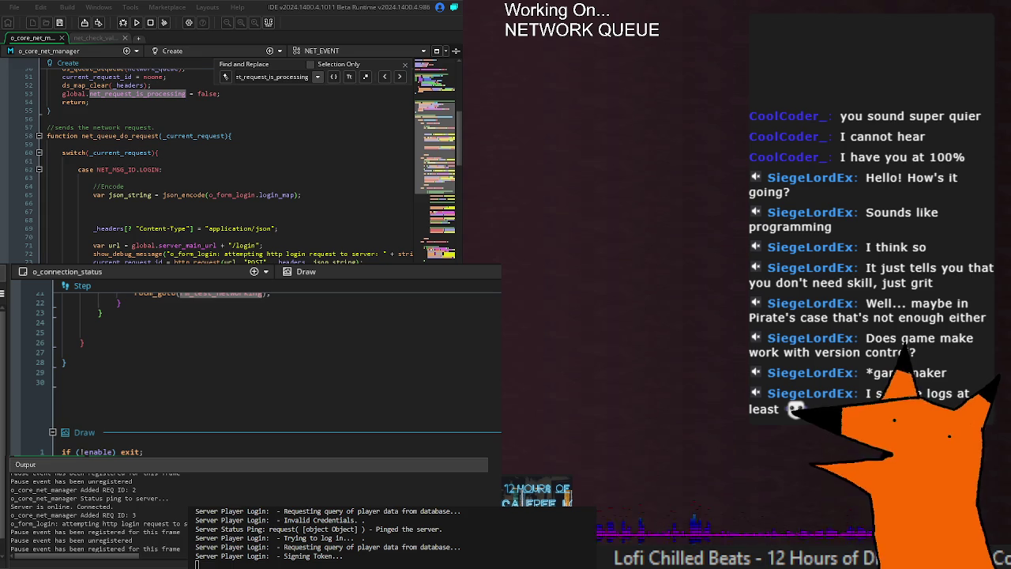
pyautogui.scroll(-20, 229, 158)
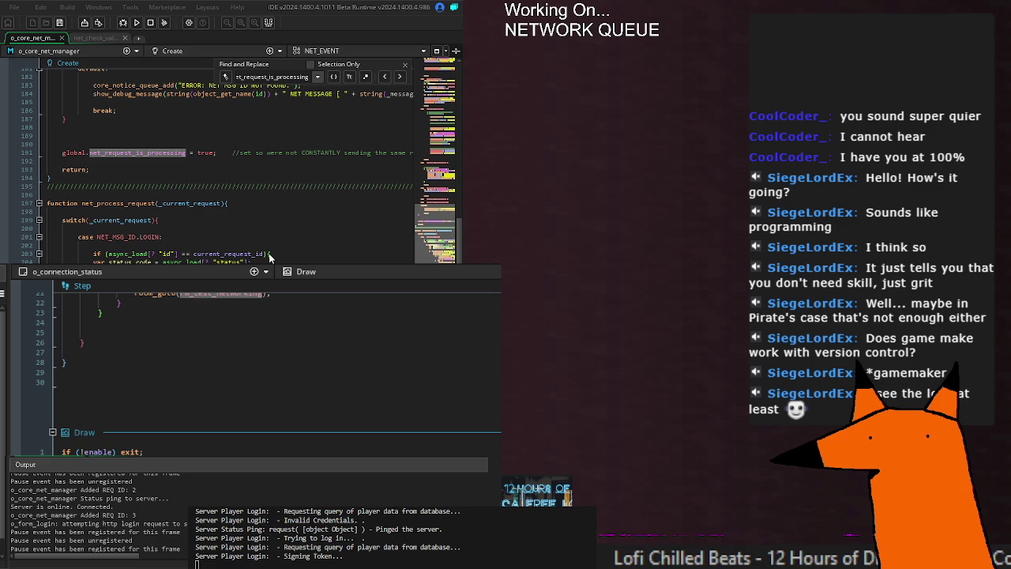
pyautogui.doubleClick(231, 253)
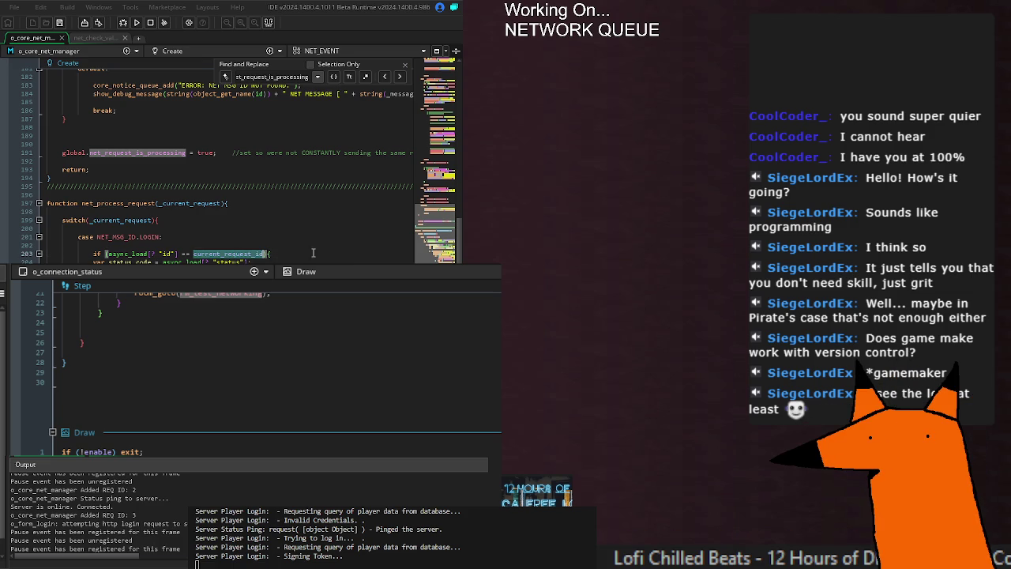
pyautogui.click(296, 254)
pyautogui.press('Down')
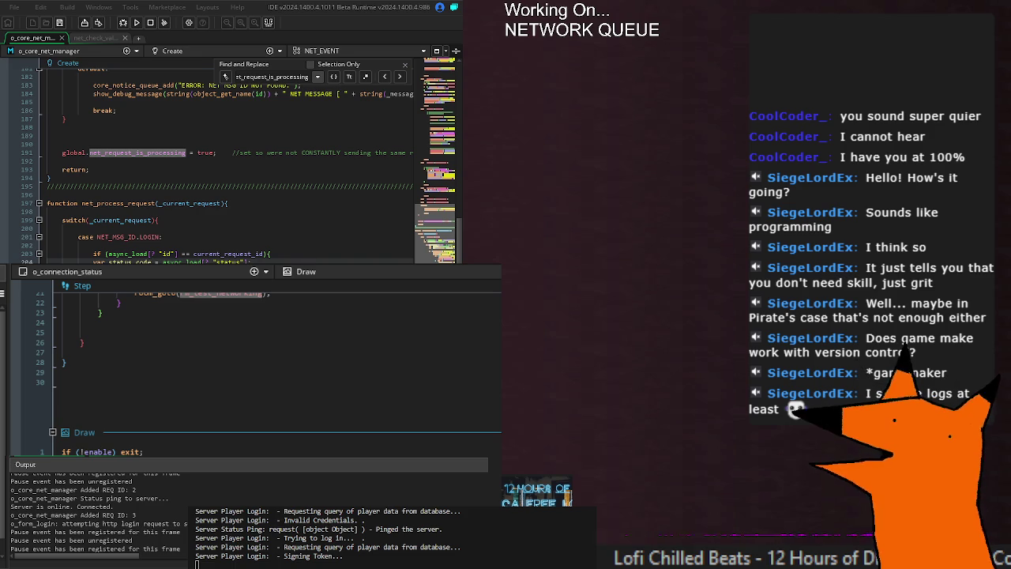
pyautogui.scroll(-4, 152, 208)
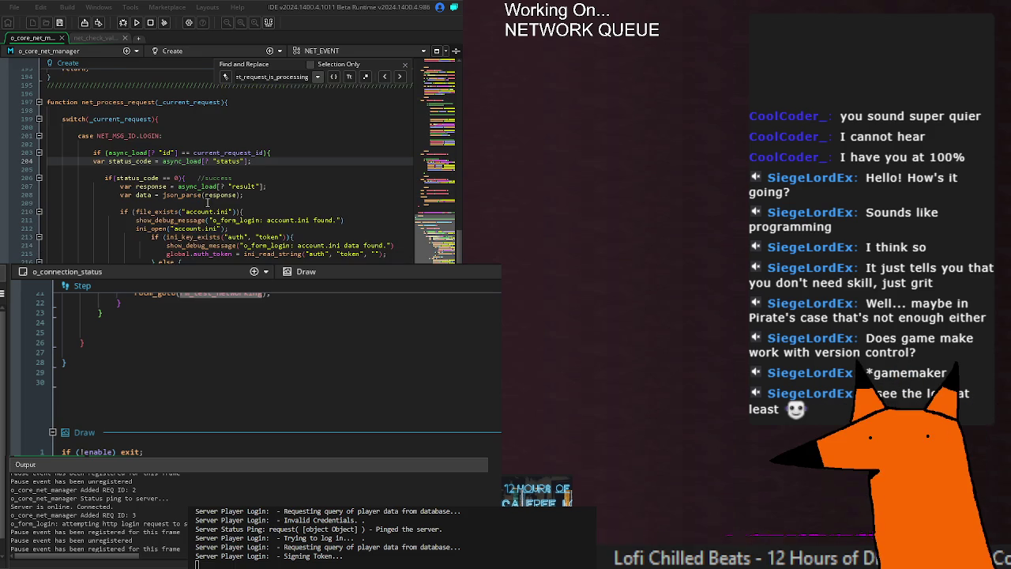
pyautogui.press('Down')
pyautogui.press('Down')
pyautogui.press('Down')
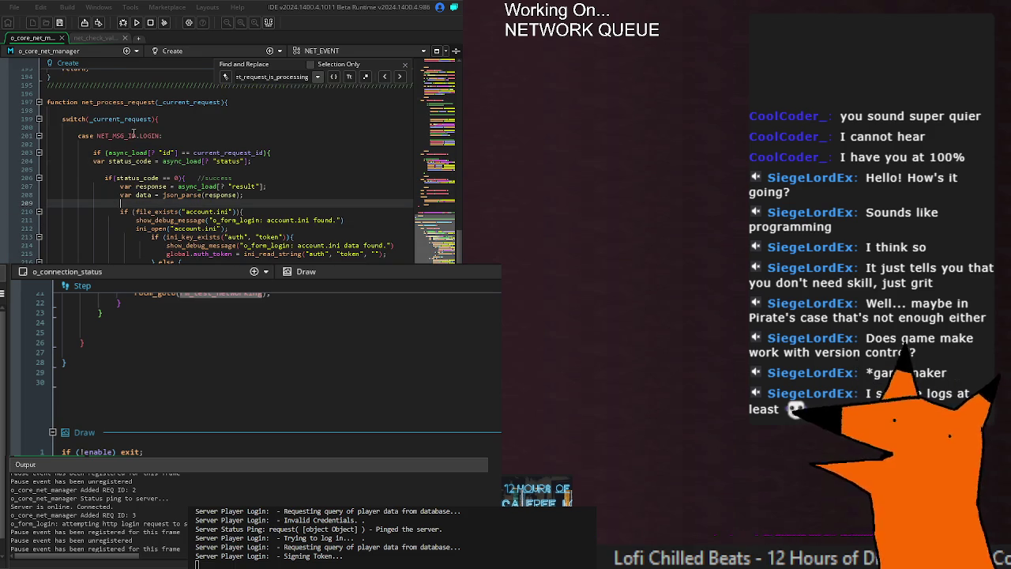
# Add show_debug_message(prefix + "Waiting for response...") on line 202, then run the game
pyautogui.click(204, 143)
pyautogui.write('show_debug_m')
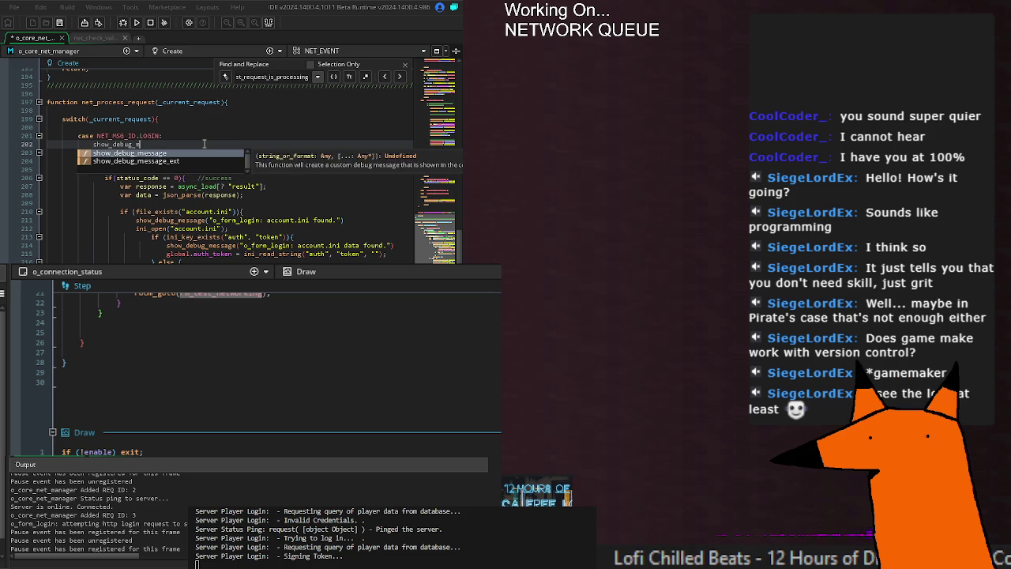
pyautogui.press('Return')
pyautogui.write('(prefix + "')
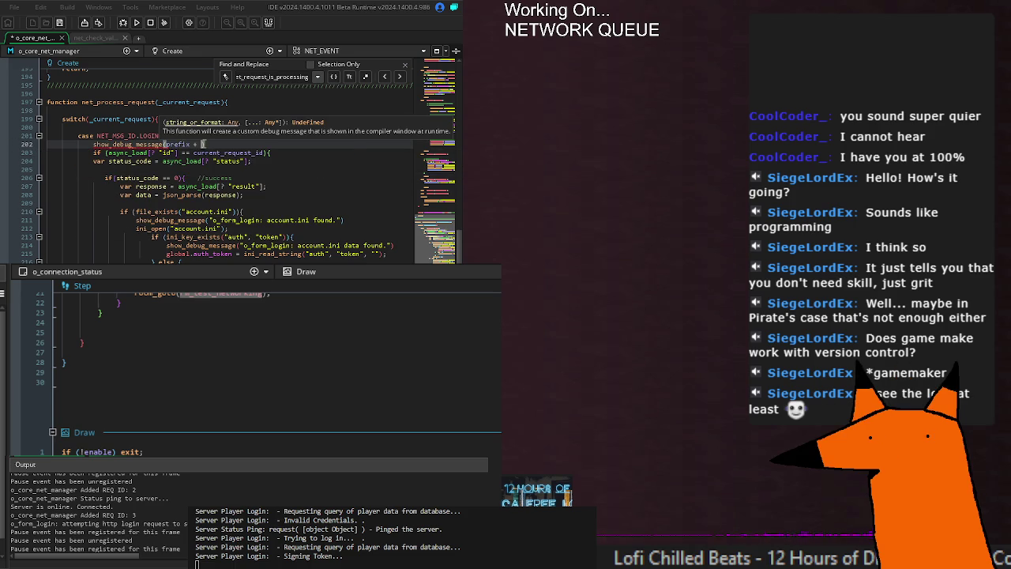
pyautogui.write('Waiting for req')
pyautogui.write('sponse...')
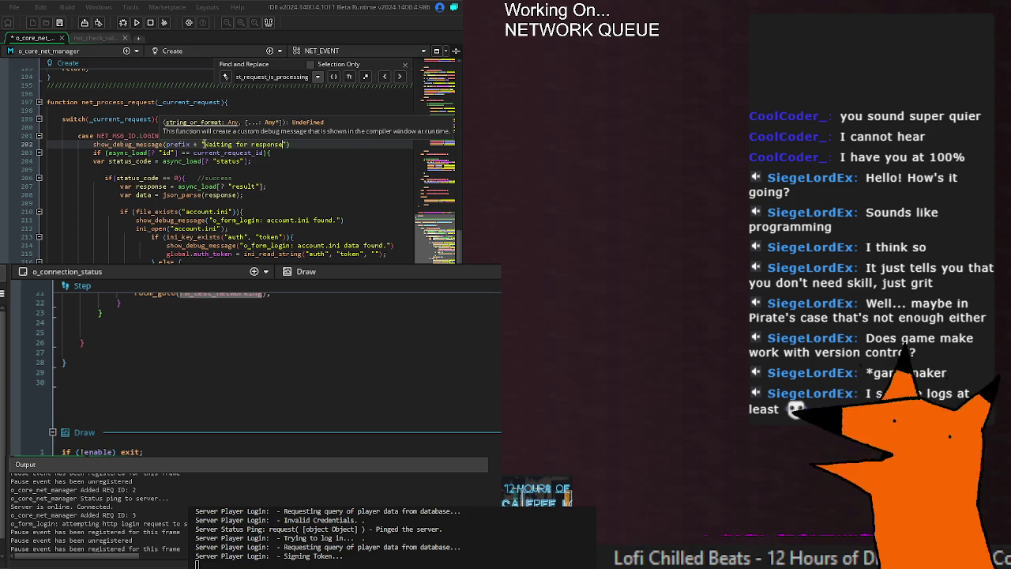
pyautogui.click(313, 147)
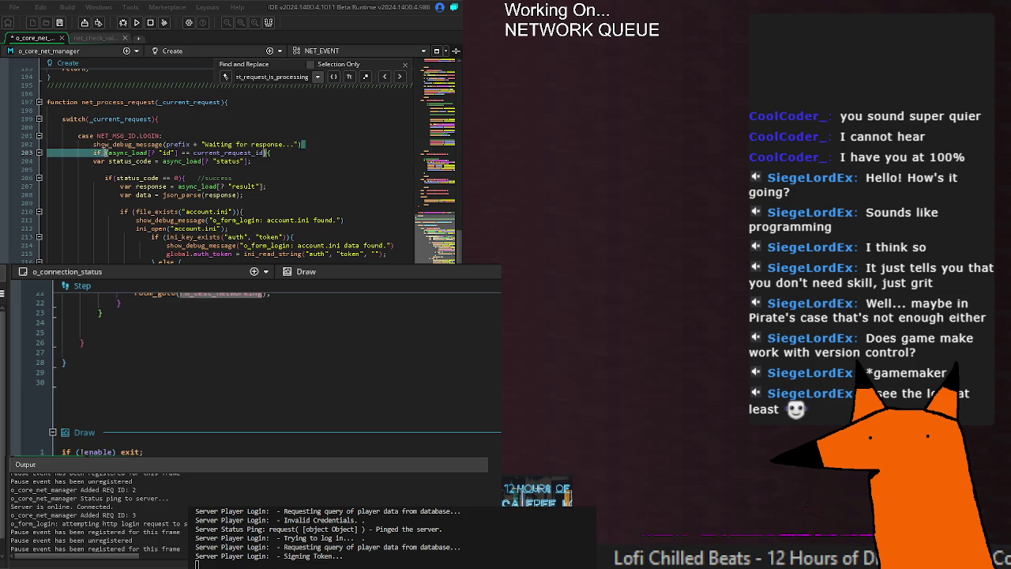
pyautogui.keyDown('shift'); pyautogui.click(93, 146); pyautogui.keyUp('shift')
pyautogui.moveTo(148, 149)
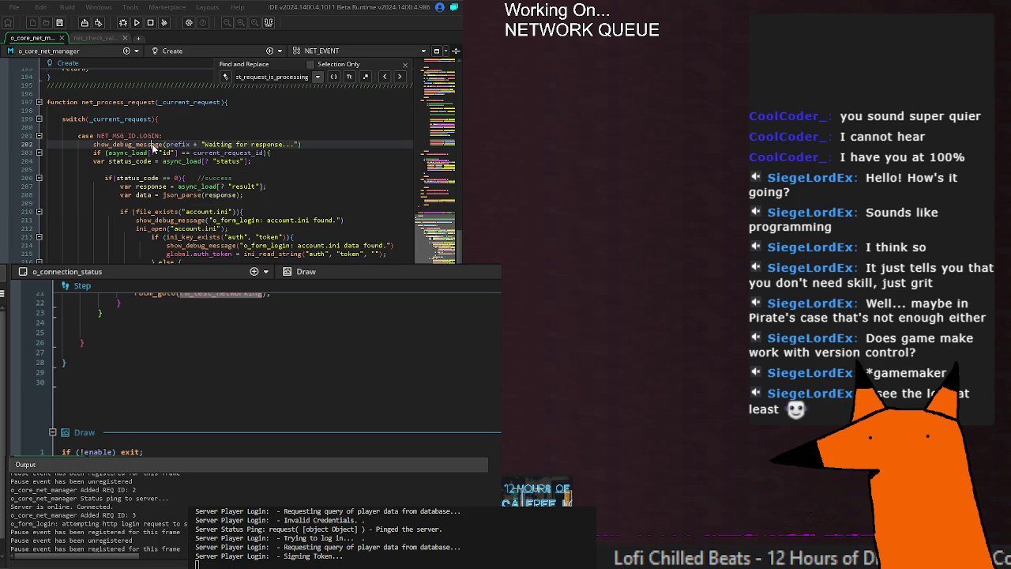
pyautogui.click(92, 145)
pyautogui.click(137, 22)
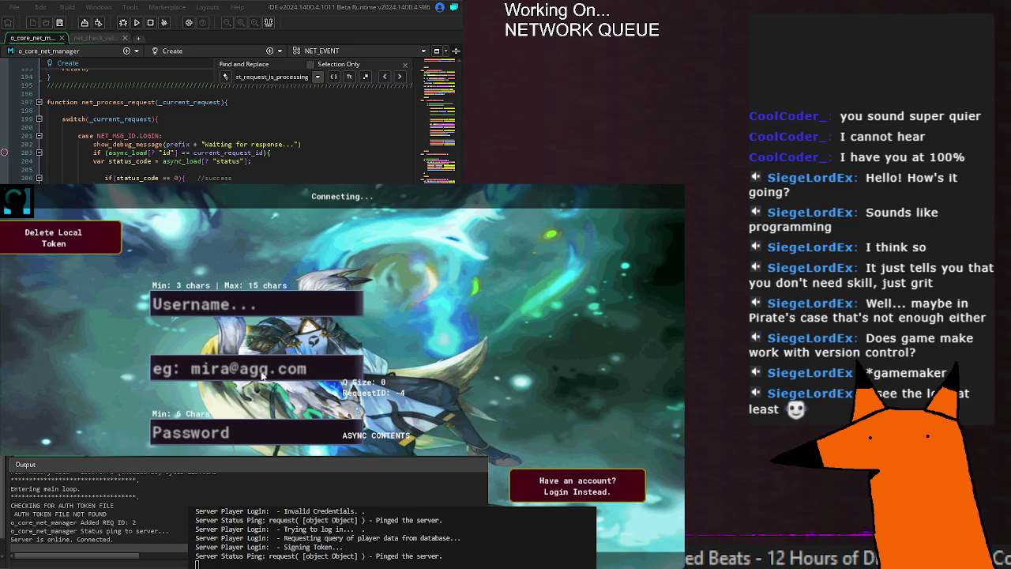
# Log in from the game, confirm 'Waiting for response...' appears, and add a space before Waiting
pyautogui.press('Return')
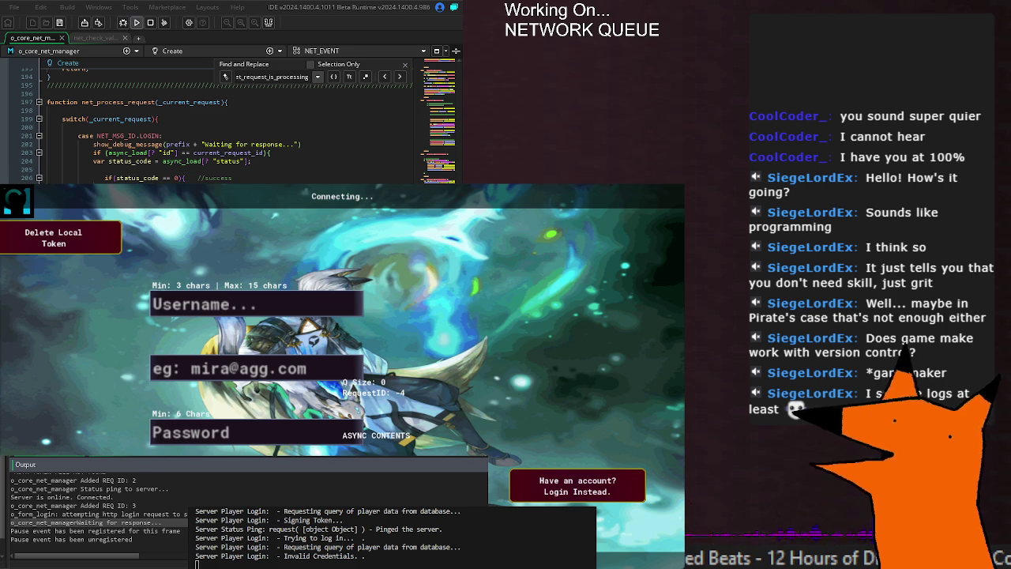
pyautogui.click(137, 23)
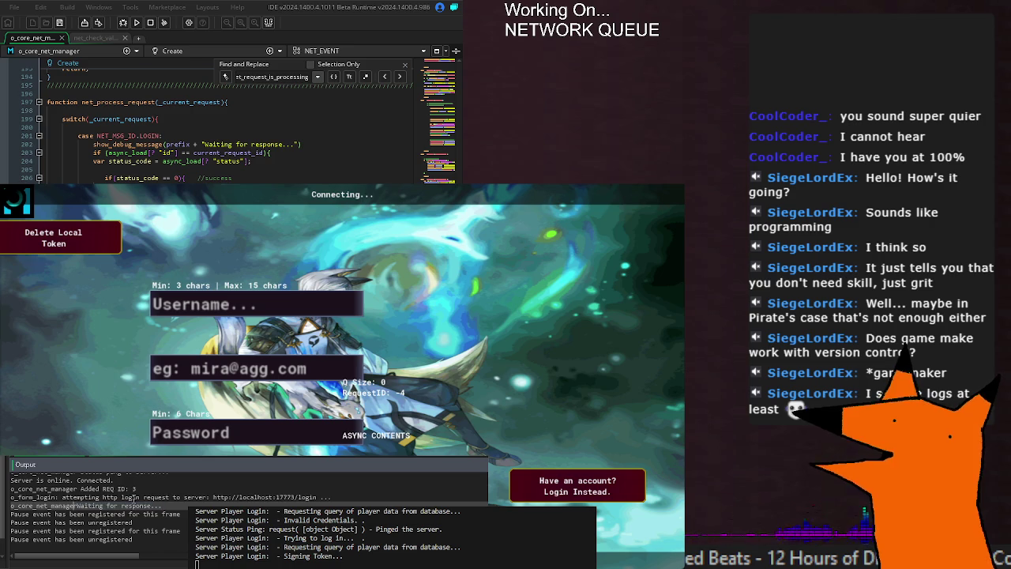
pyautogui.click(204, 144)
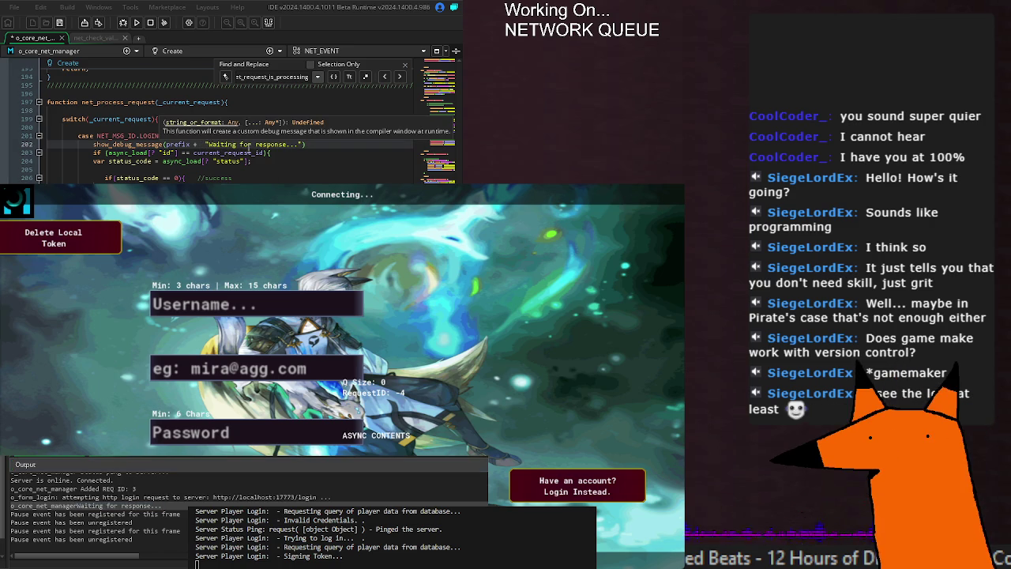
pyautogui.click(311, 164)
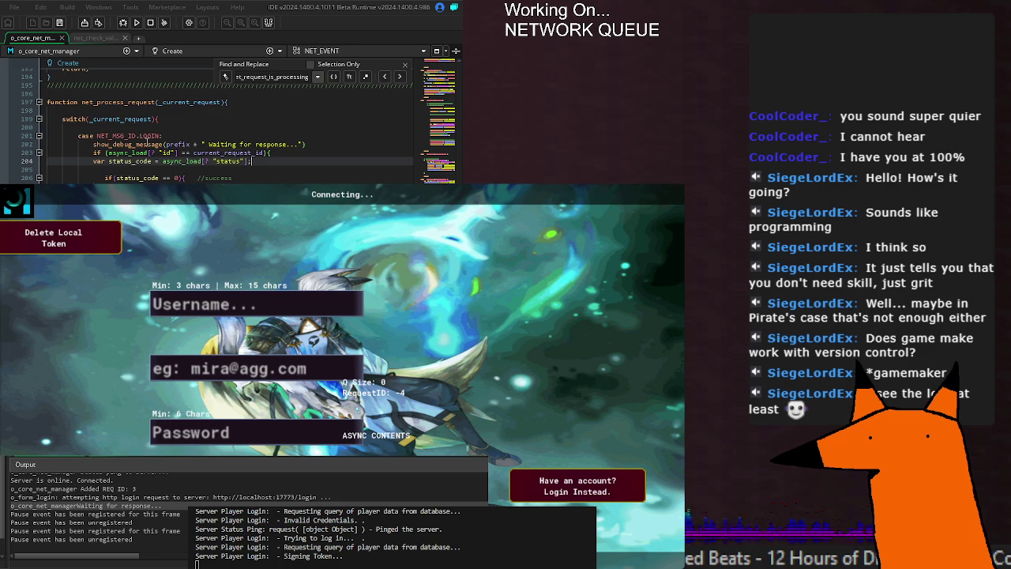
pyautogui.scroll(-20, 190, 150)
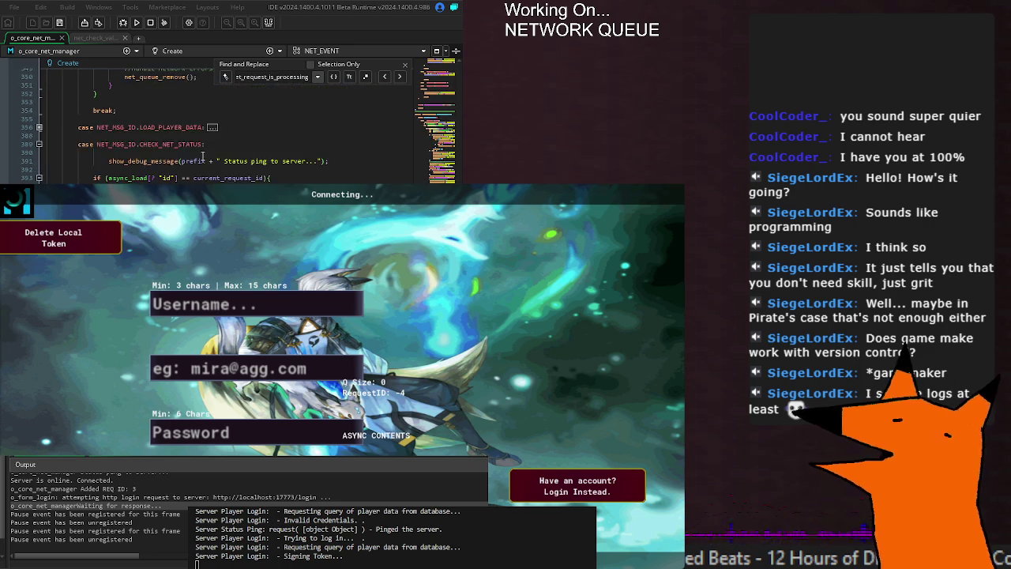
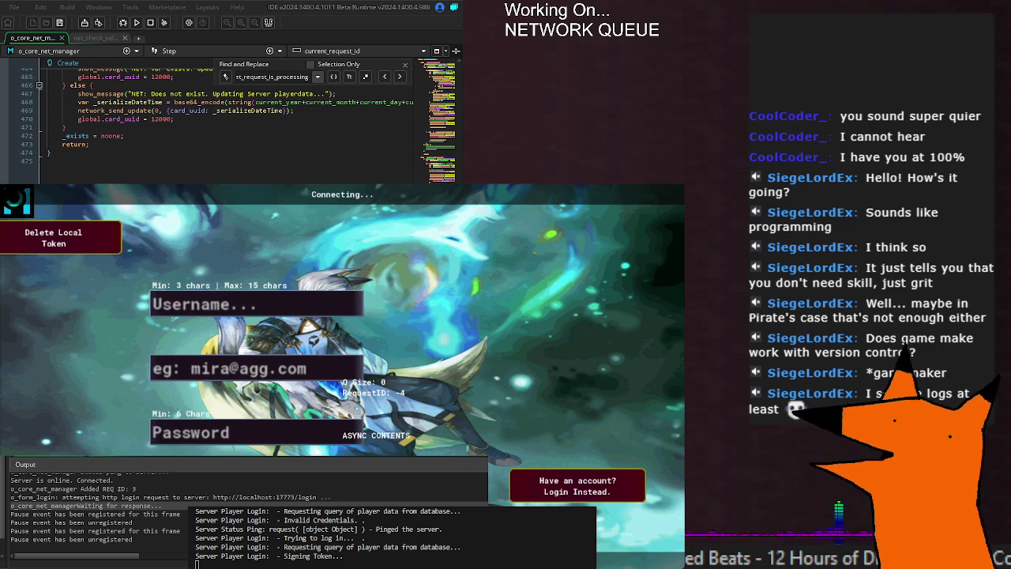
# Stop the running game with Shift+F5
pyautogui.scroll(-5, 229, 119)
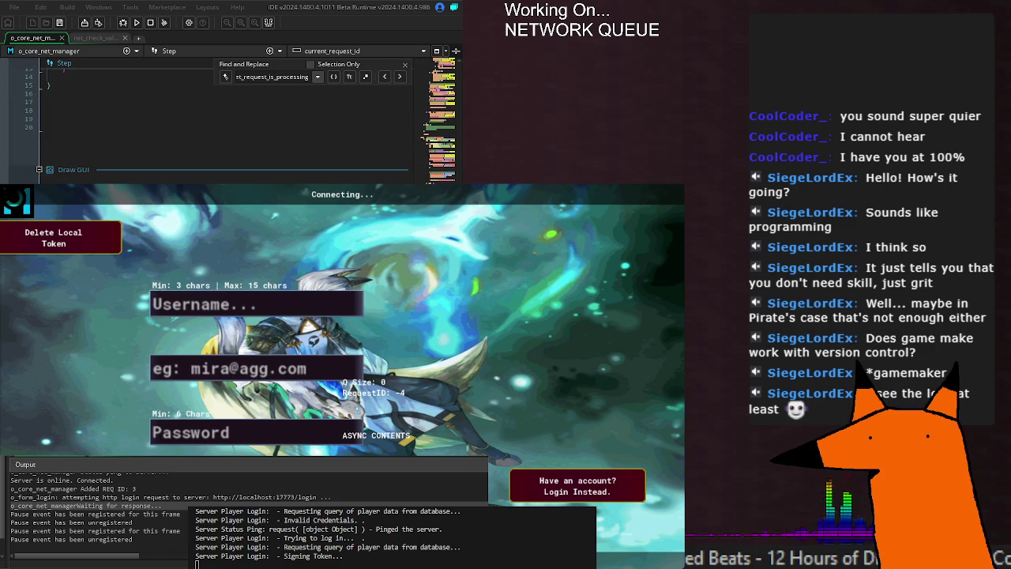
pyautogui.scroll(5, 229, 119)
pyautogui.hotkey('shift', 'F5')
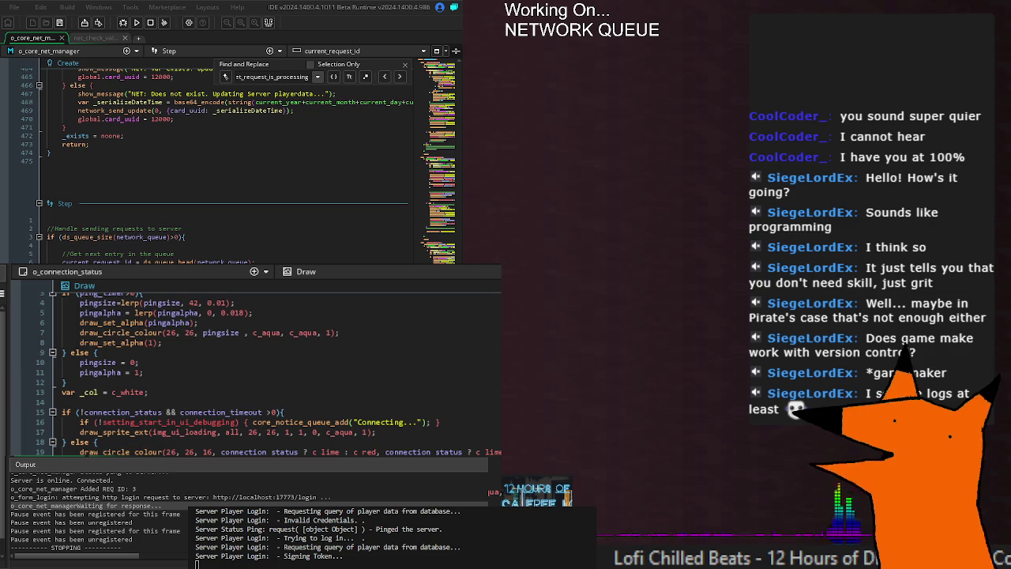
# Jump to the next net_request_is_processing match and inspect the queue processing check in Step
pyautogui.scroll(-2, 217, 228)
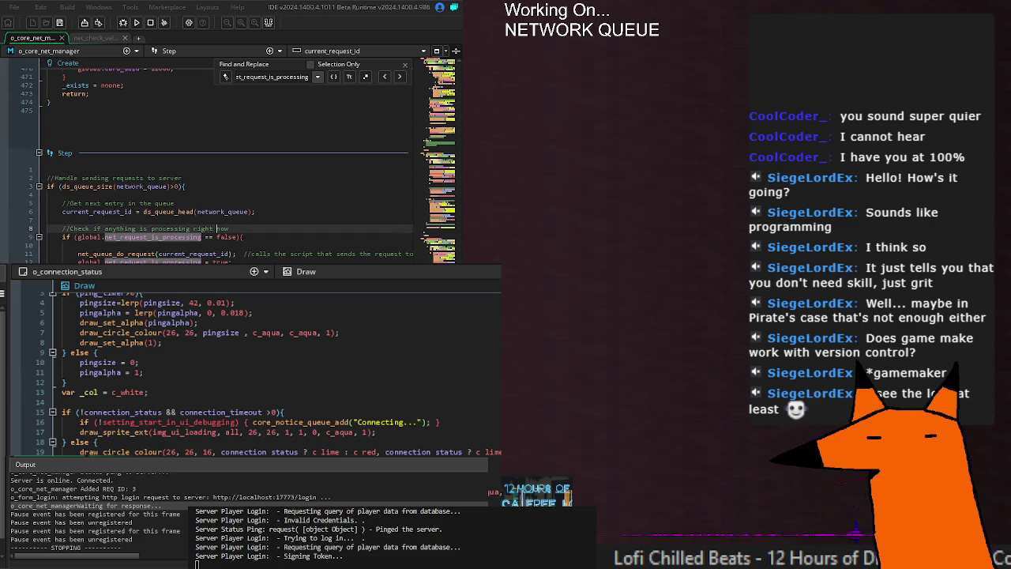
pyautogui.scroll(15, 217, 228)
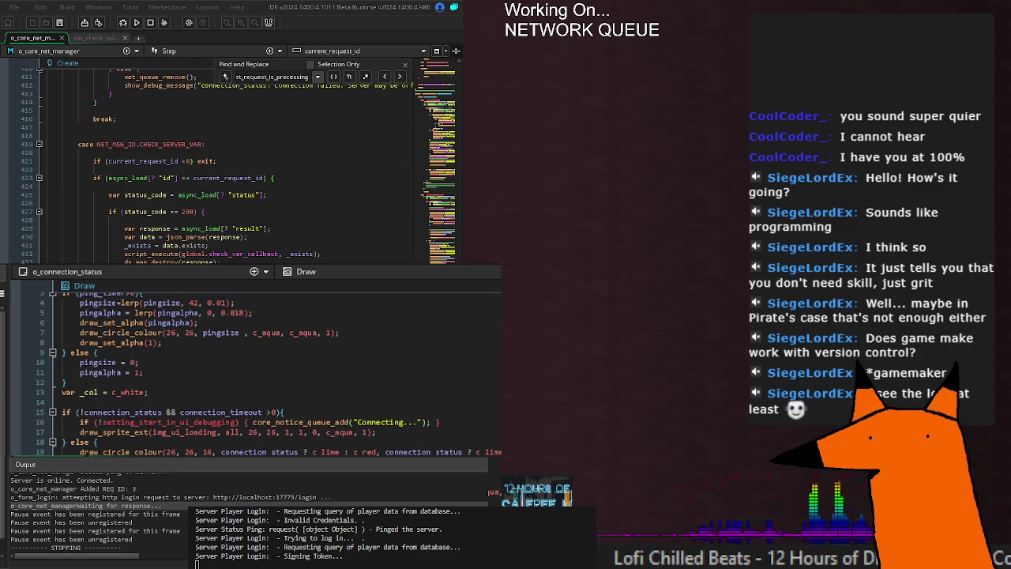
pyautogui.scroll(20, 217, 166)
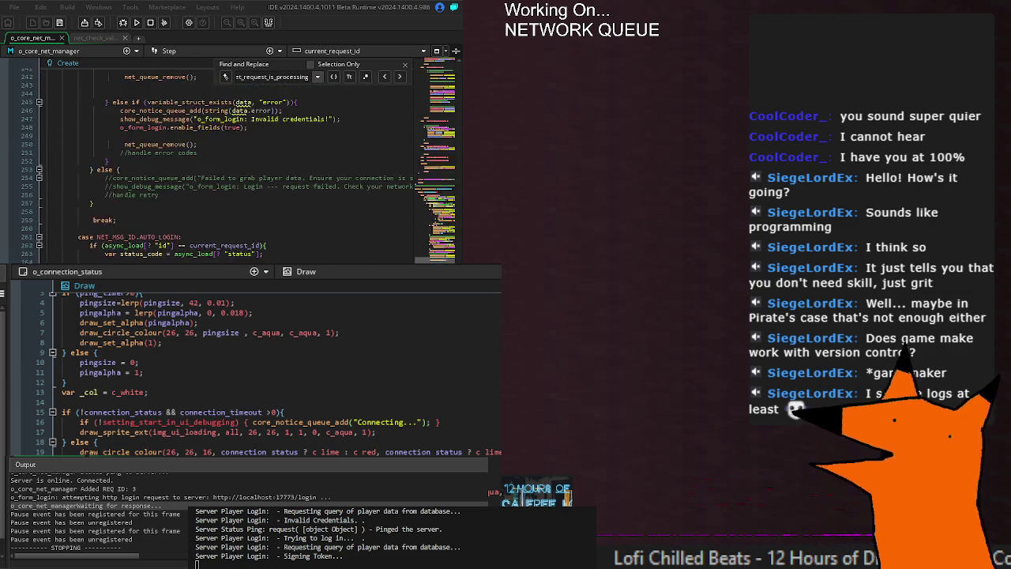
pyautogui.scroll(-10, 217, 166)
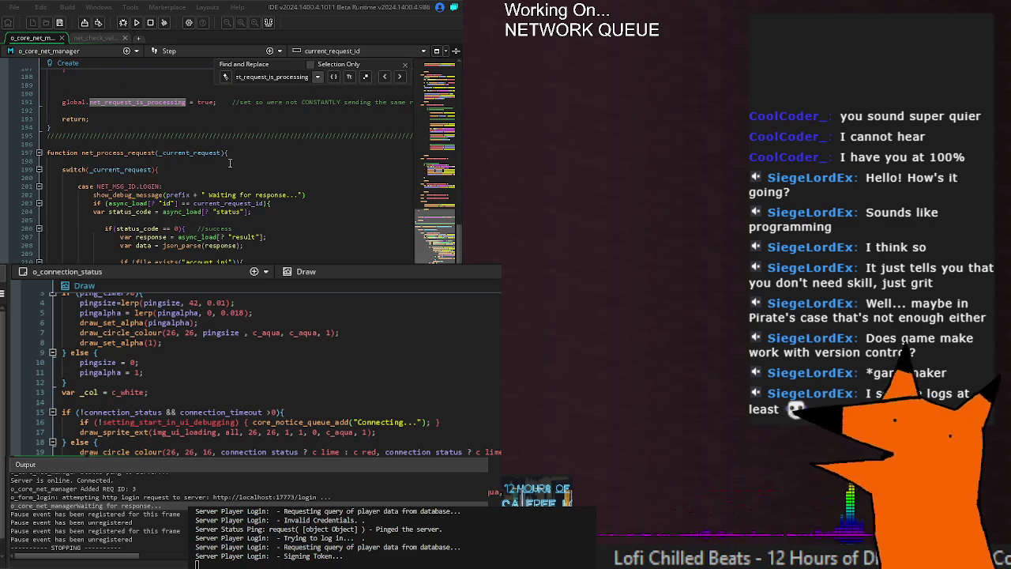
pyautogui.scroll(-15, 217, 166)
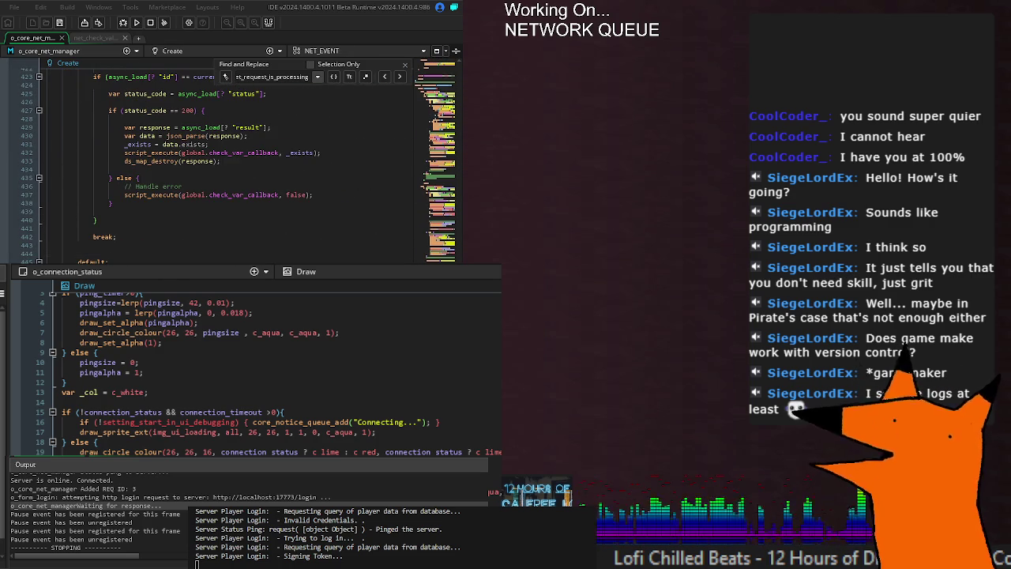
pyautogui.press('Return')
pyautogui.press('Return')
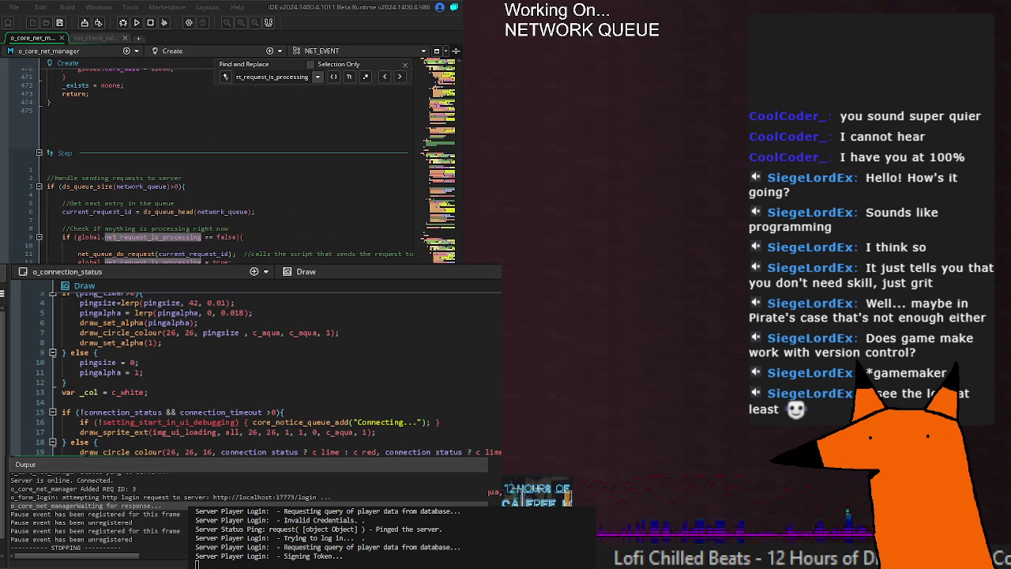
pyautogui.click(164, 242)
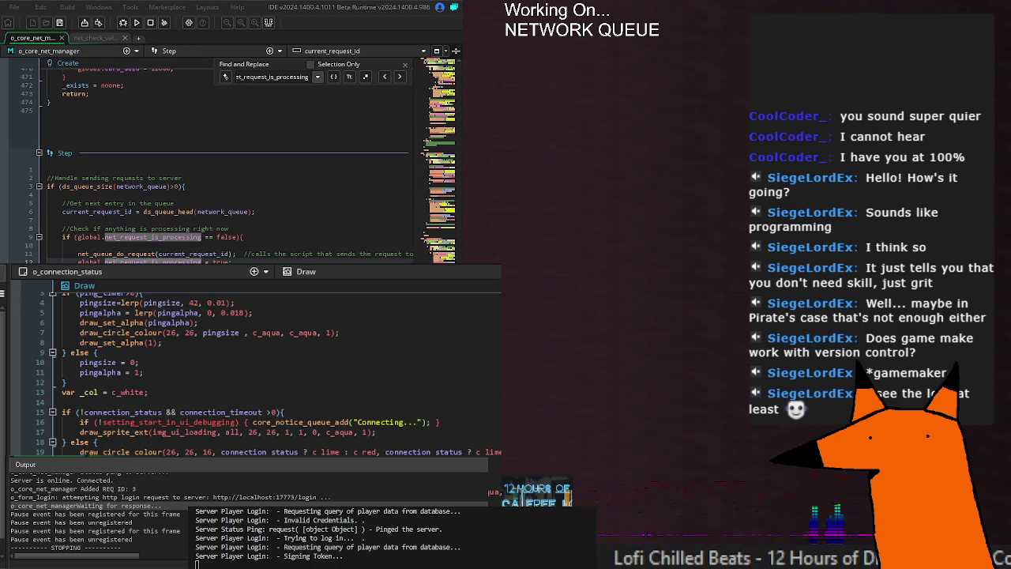
pyautogui.scroll(-5, 229, 158)
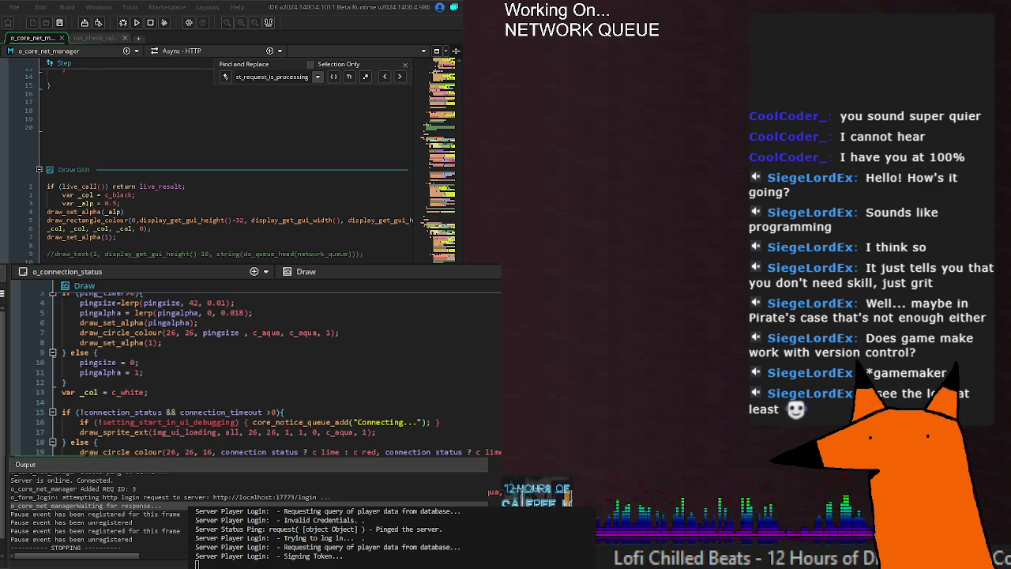
# Go to the net_process_request definition and follow matches to the default case resetting it to false
pyautogui.press('F12')
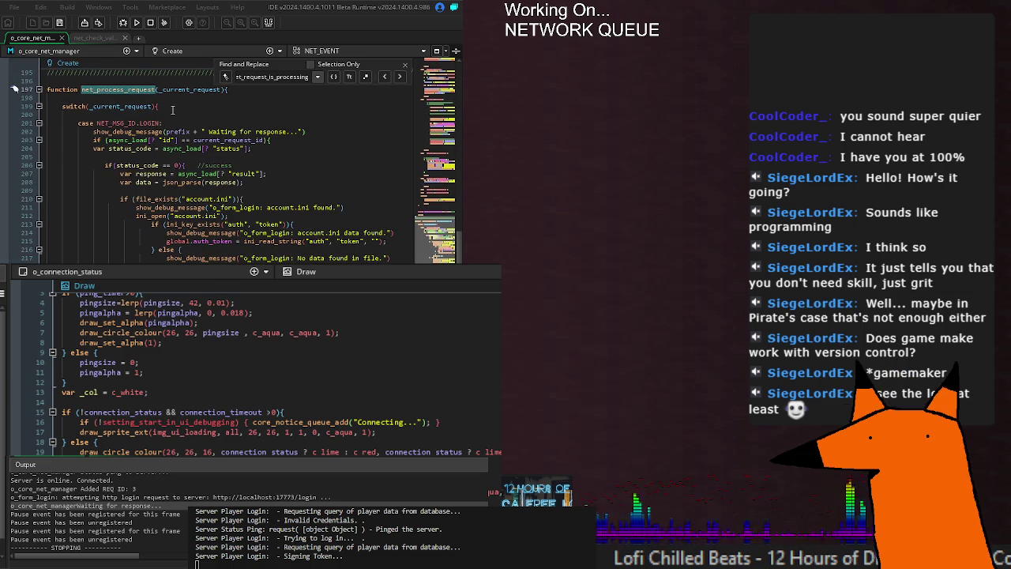
pyautogui.click(174, 108)
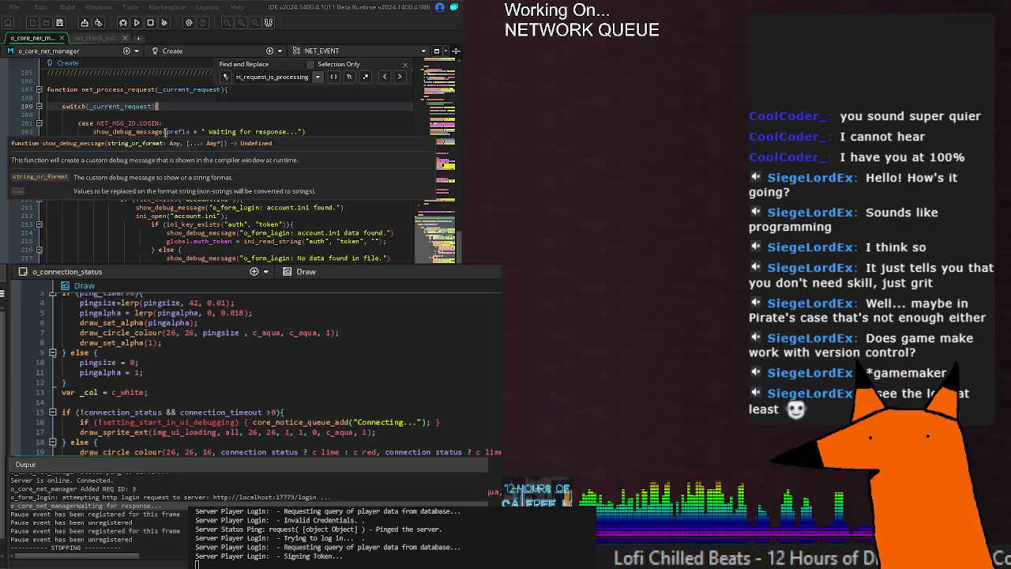
pyautogui.scroll(-16, 242, 94)
pyautogui.scroll(-20, 241, 93)
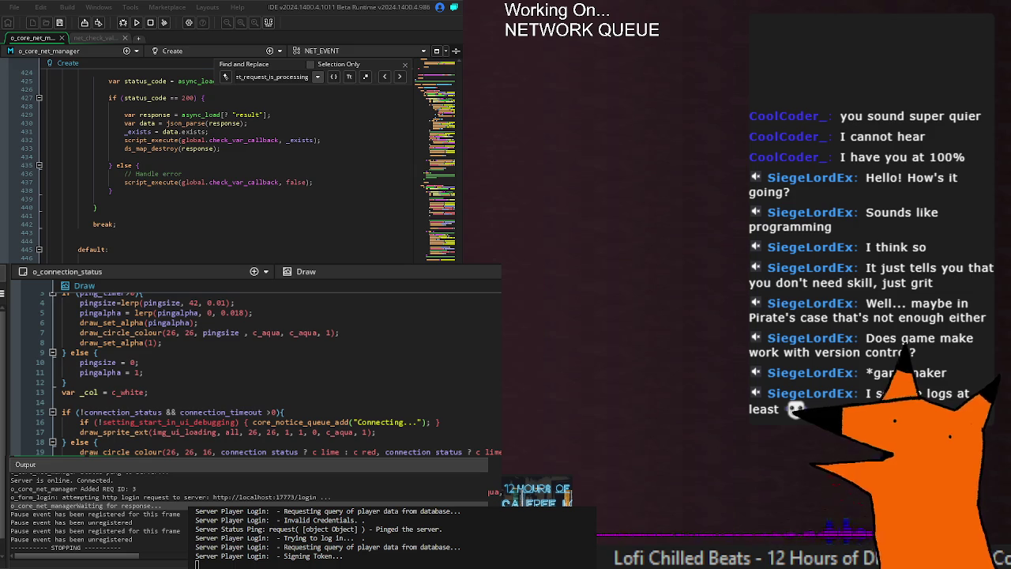
pyautogui.press('Return')
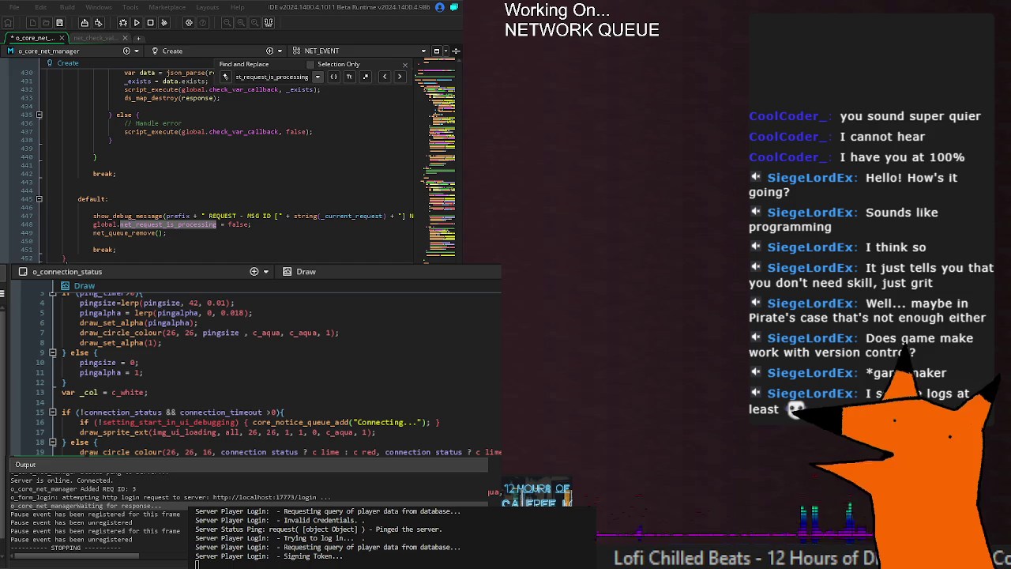
# Save the object's code with Ctrl+S and scroll up to net_process_request near line 197
pyautogui.hotkey('ctrl', 's')
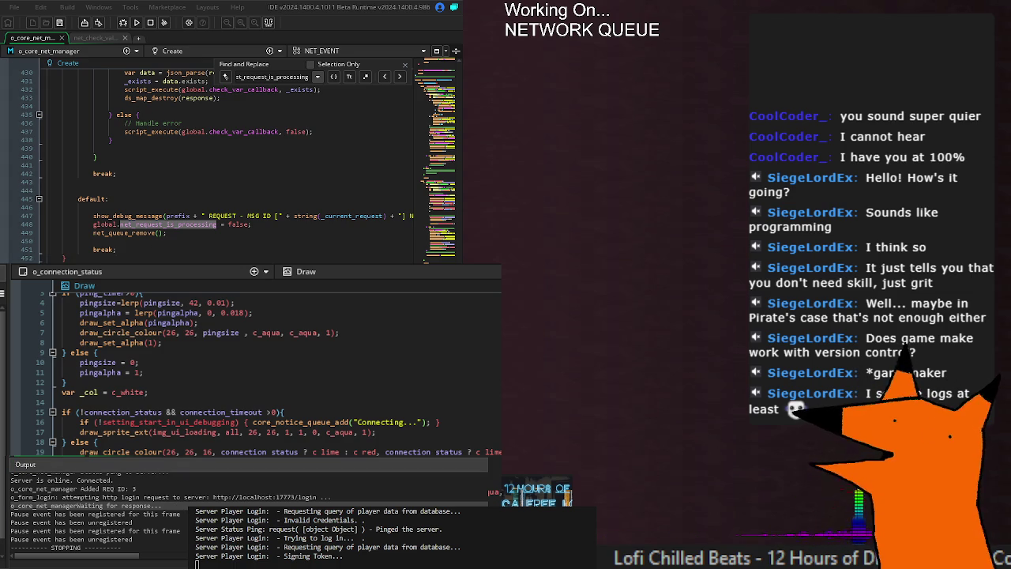
pyautogui.scroll(15, 229, 158)
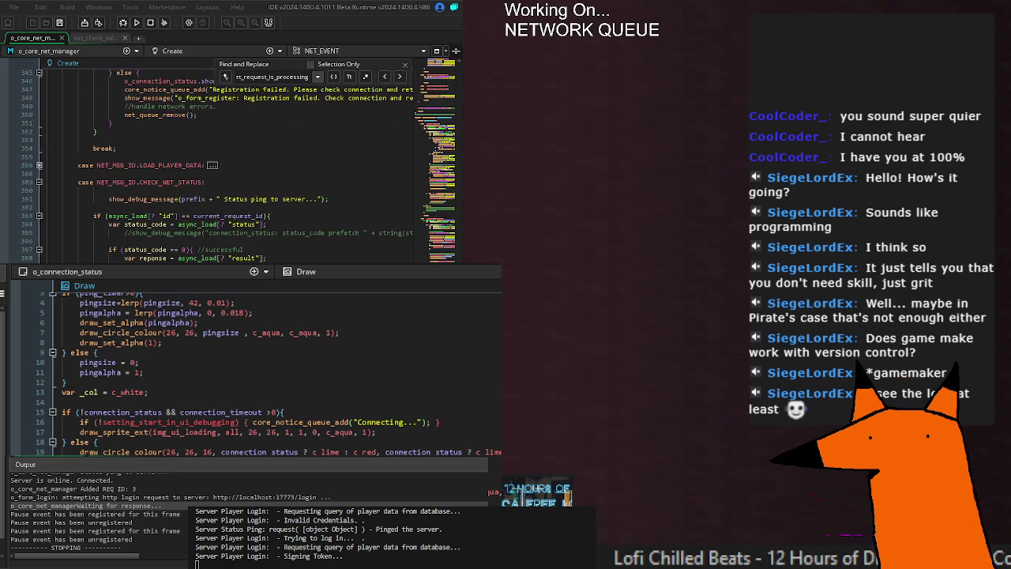
pyautogui.scroll(4, 170, 254)
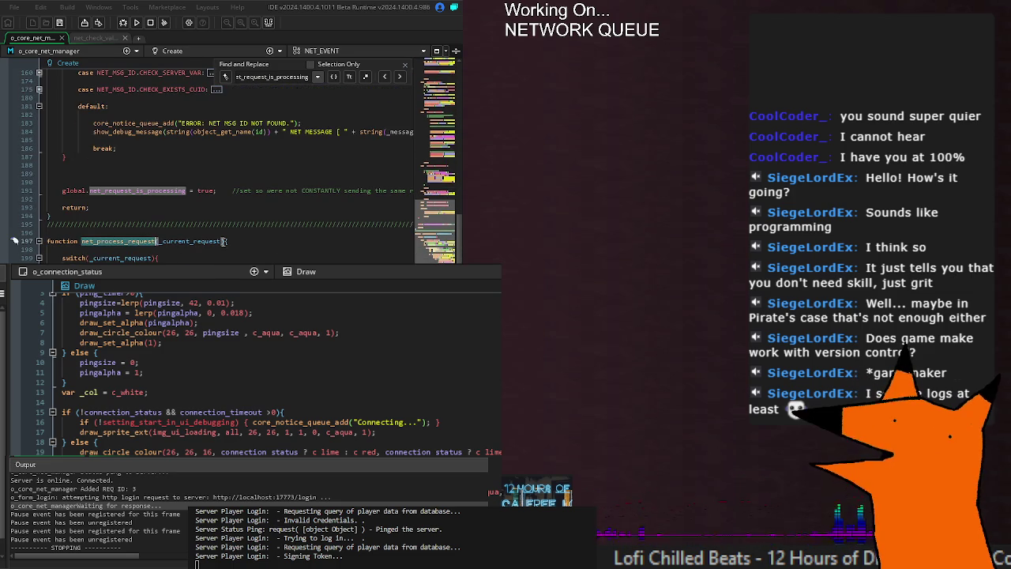
pyautogui.scroll(15, 205, 254)
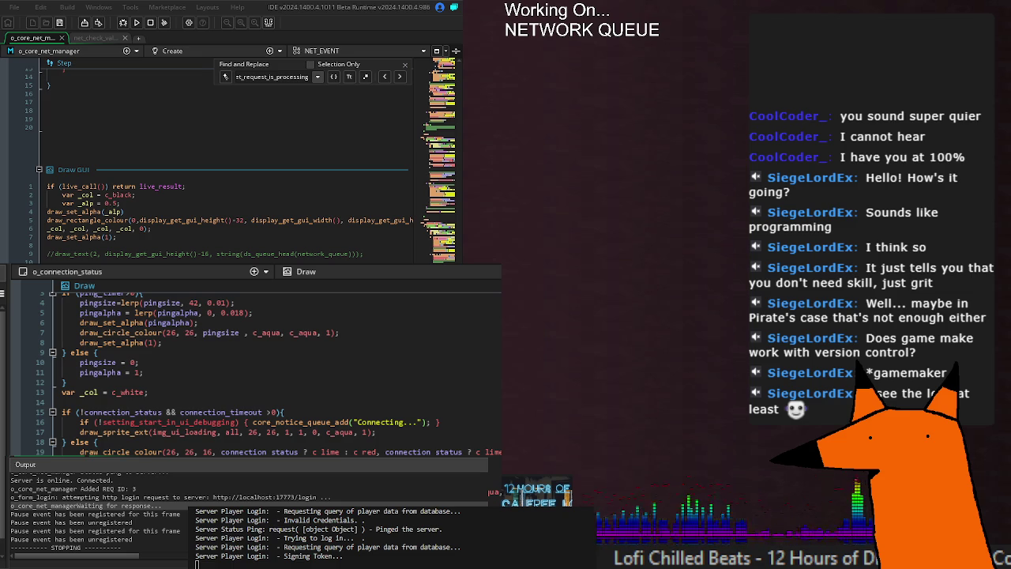
pyautogui.scroll(15, 229, 158)
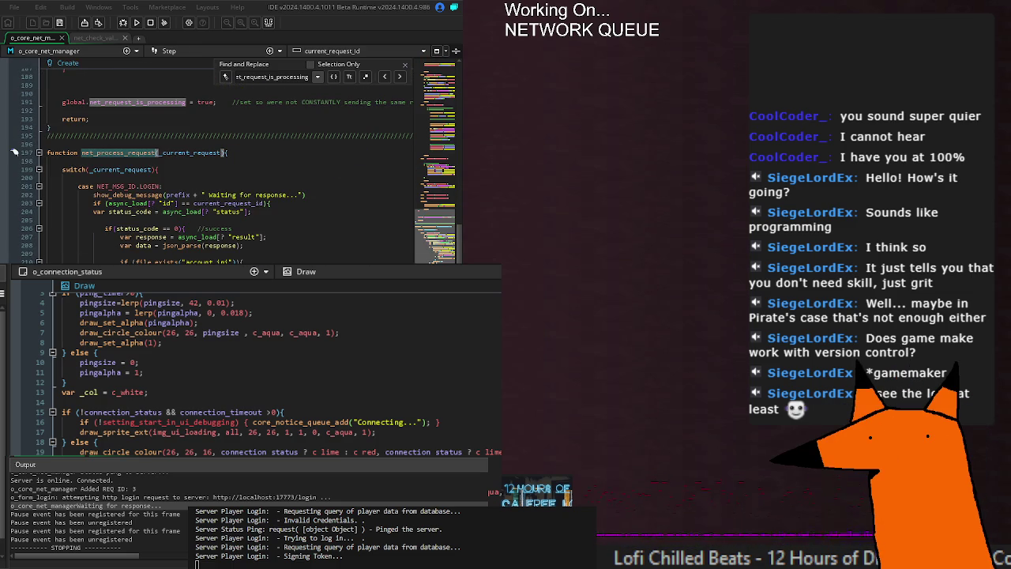
# Cut the 'Waiting for response...' debug message from the LOGIN case, paste it below the switch, and add its semicolon
pyautogui.click(260, 185)
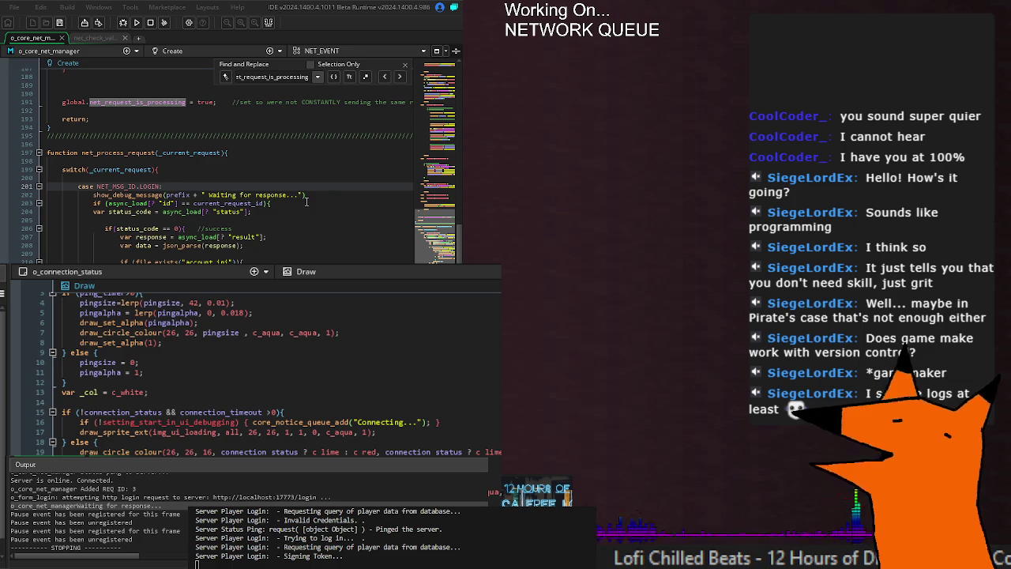
pyautogui.click(241, 212)
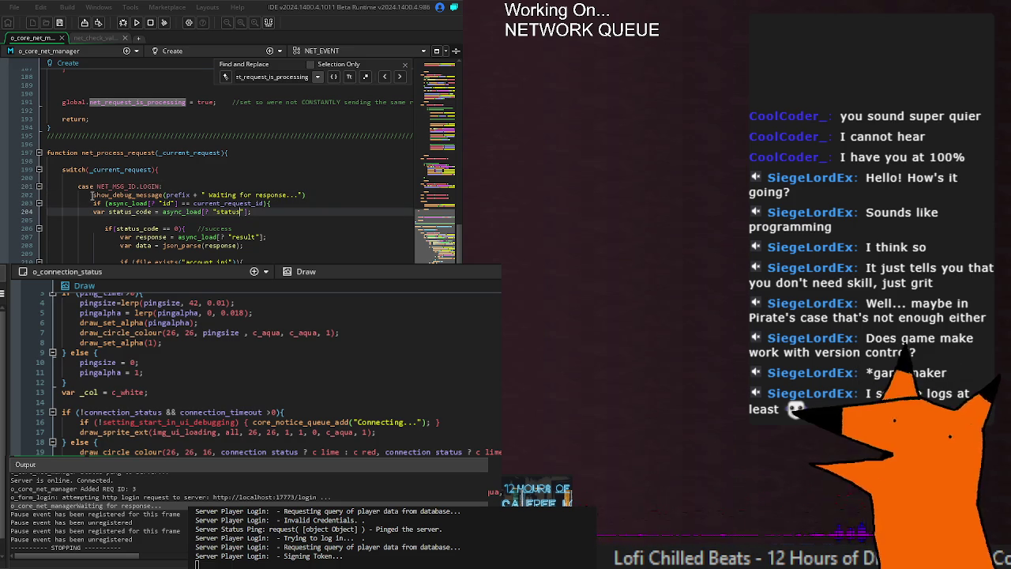
pyautogui.moveTo(92, 194); pyautogui.dragTo(306, 194)
pyautogui.hotkey('ctrl', 'x')
pyautogui.click(227, 174)
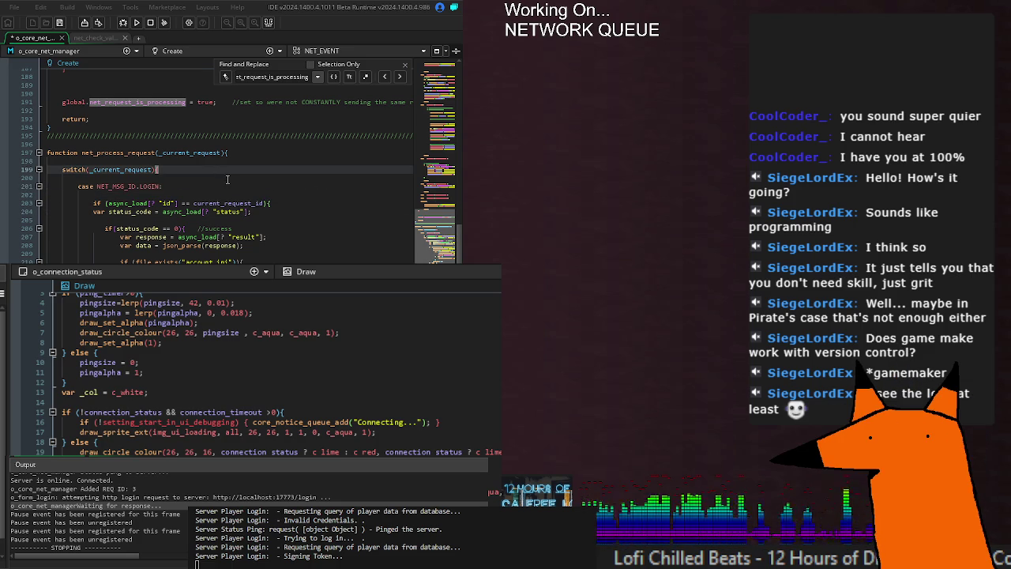
pyautogui.click(228, 179)
pyautogui.hotkey('ctrl', 'v')
pyautogui.click(291, 212)
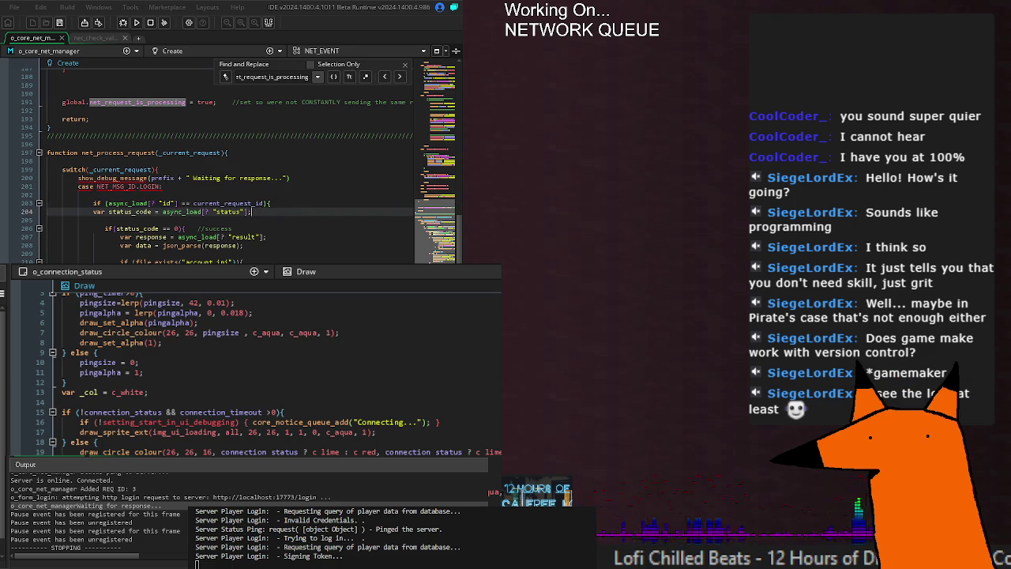
pyautogui.click(294, 178)
pyautogui.write(';')
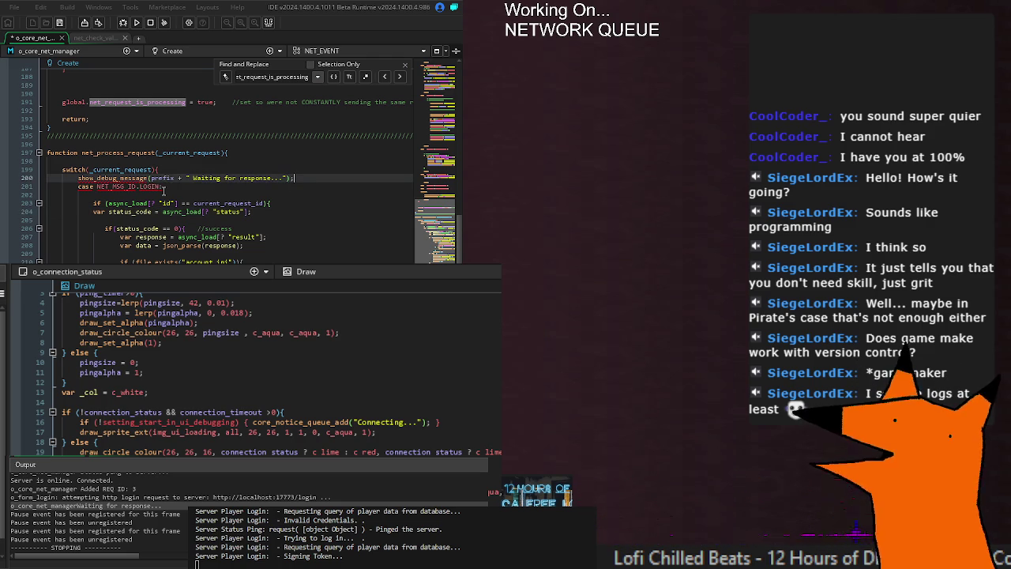
# Move the debug message statement above switch(_current_request) and tidy the LOGIN case
pyautogui.moveTo(77, 178); pyautogui.dragTo(323, 175)
pyautogui.hotkey('ctrl', 'x')
pyautogui.click(316, 162)
pyautogui.hotkey('ctrl', 'v')
pyautogui.click(272, 177)
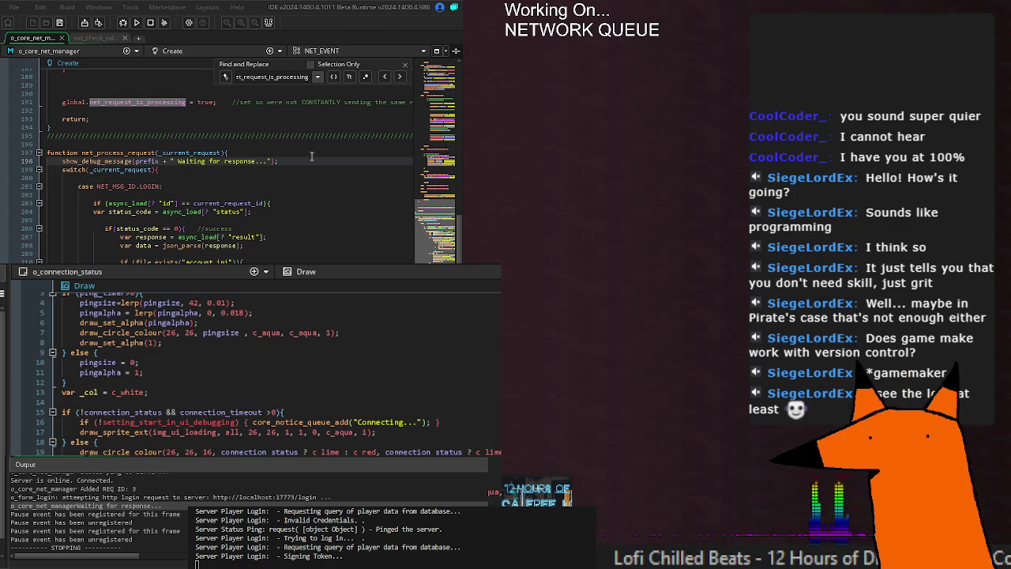
pyautogui.click(171, 185)
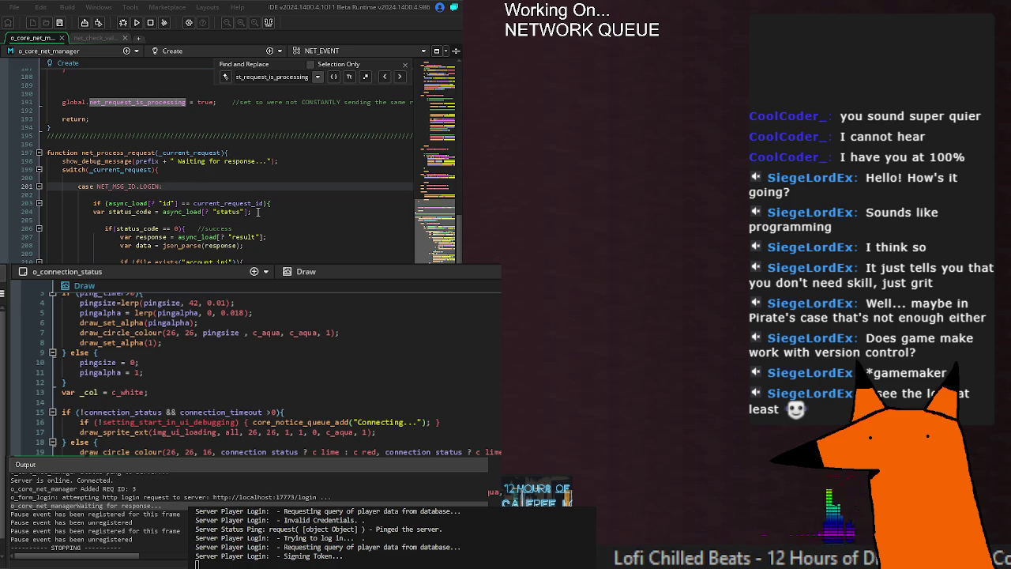
pyautogui.press('Down')
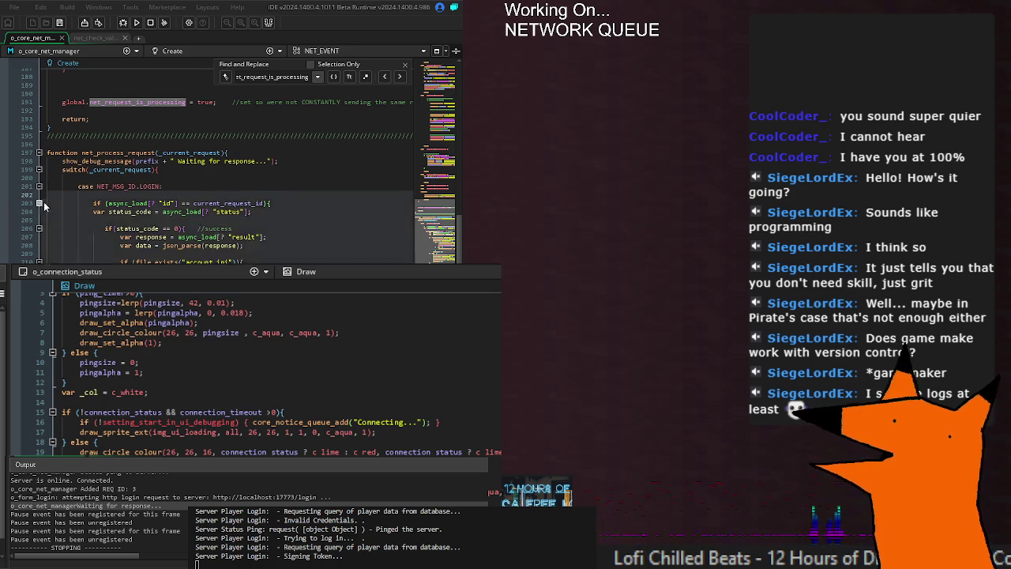
# Add the missing '{' to the '} else' on line 220 of the account.ini check
pyautogui.moveTo(69, 102)
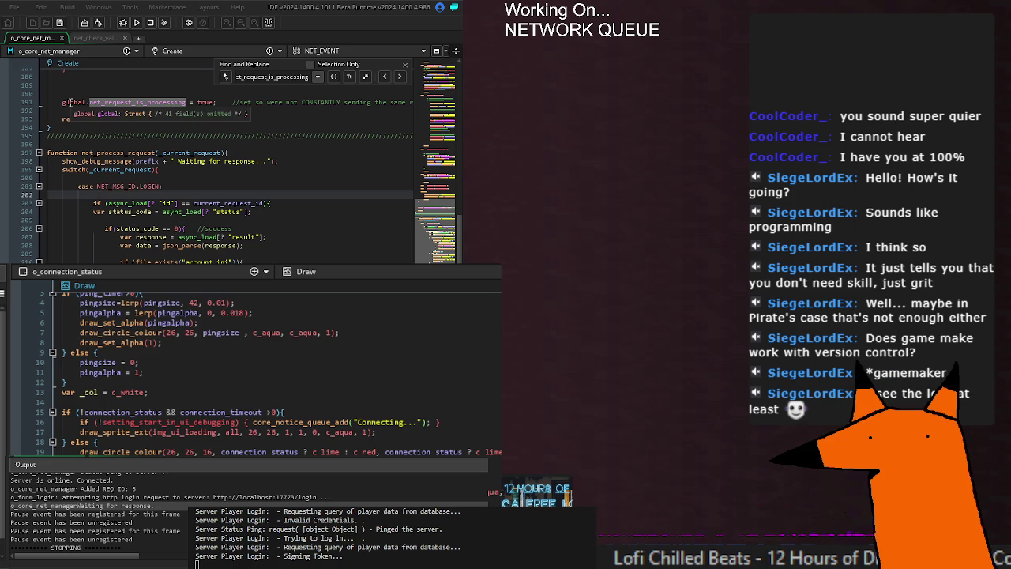
pyautogui.click(265, 204)
pyautogui.scroll(-6, 264, 205)
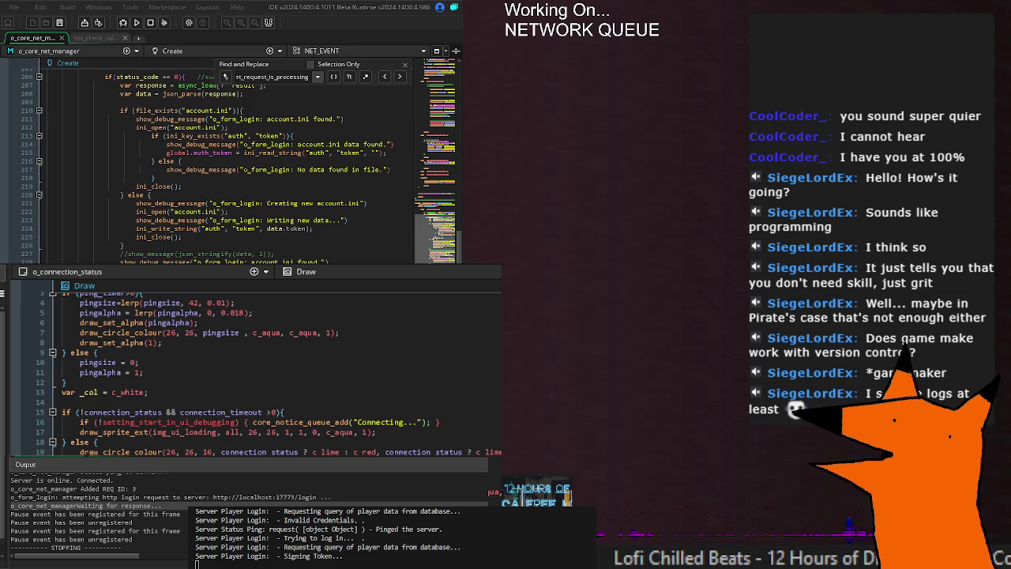
pyautogui.scroll(-5, 236, 166)
pyautogui.scroll(5, 237, 166)
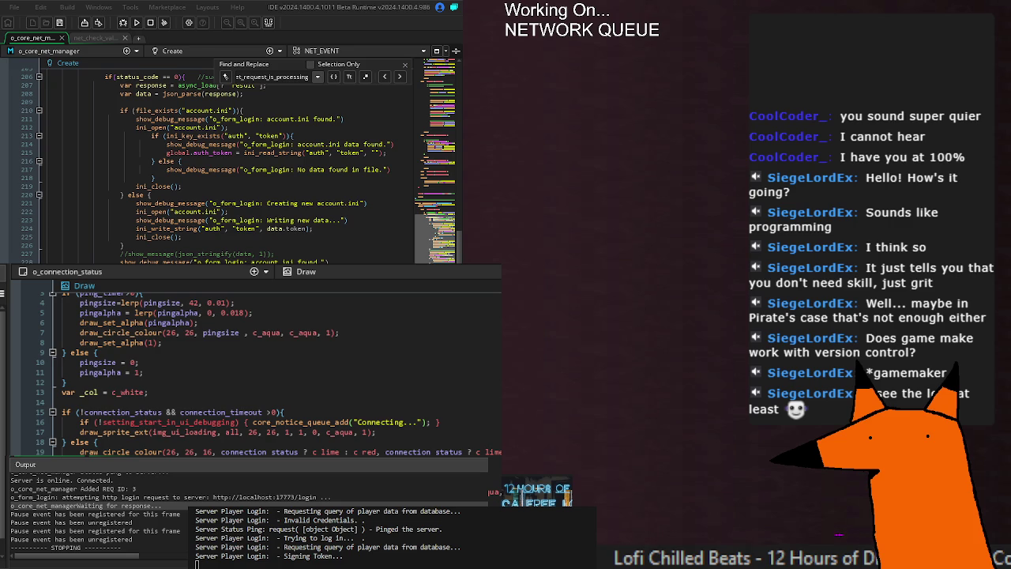
pyautogui.scroll(2, 237, 166)
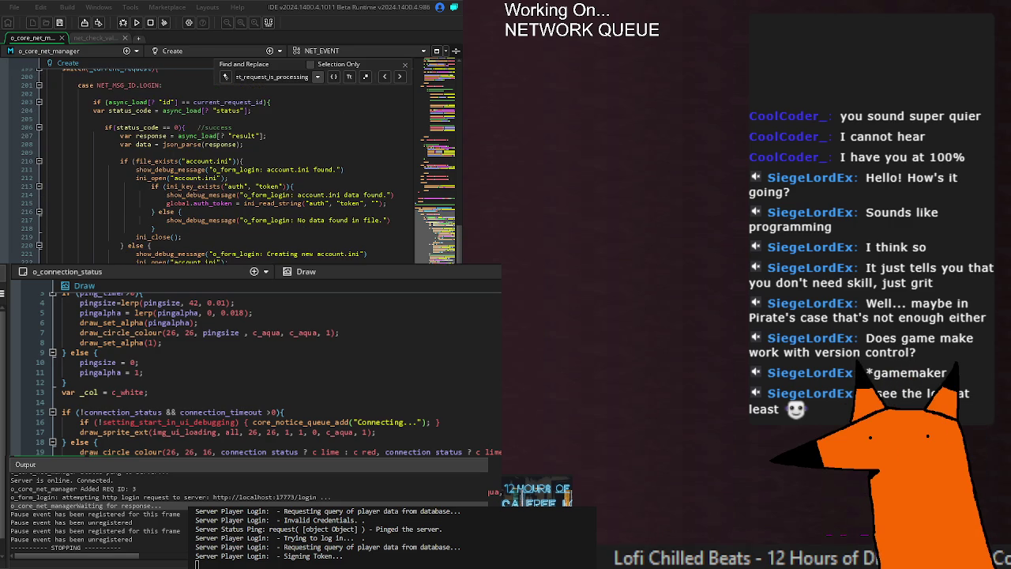
pyautogui.write('{')
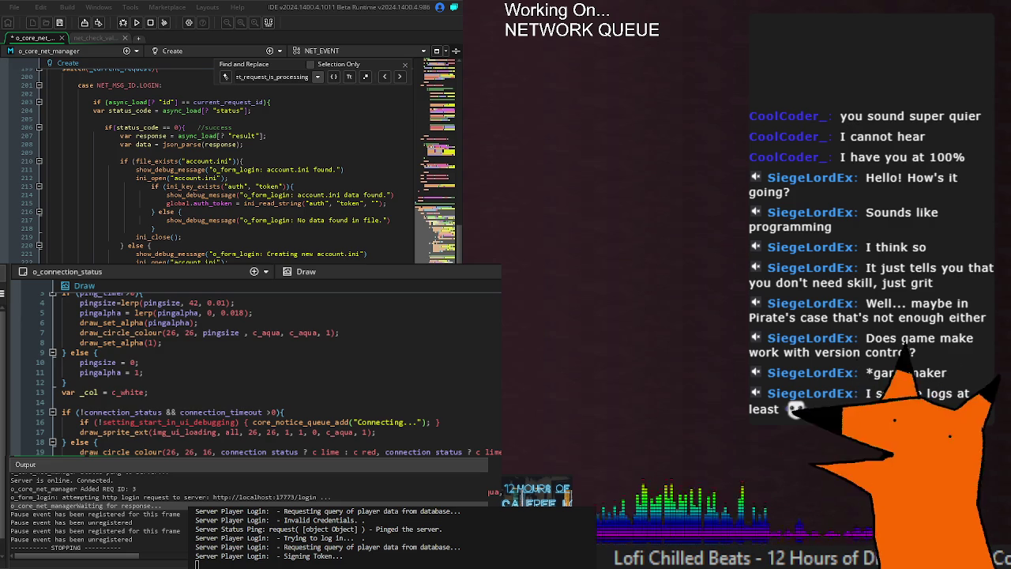
# Save the script, recheck the success status test's brackets, and start a build to test login
pyautogui.scroll(-2, 229, 166)
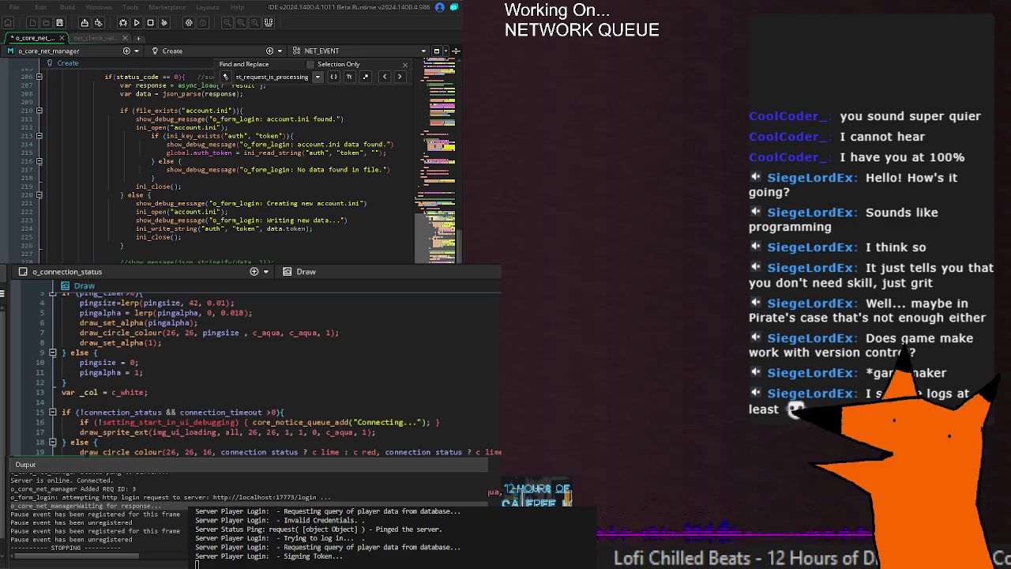
pyautogui.hotkey('ctrl', 's')
pyautogui.scroll(-2, 230, 158)
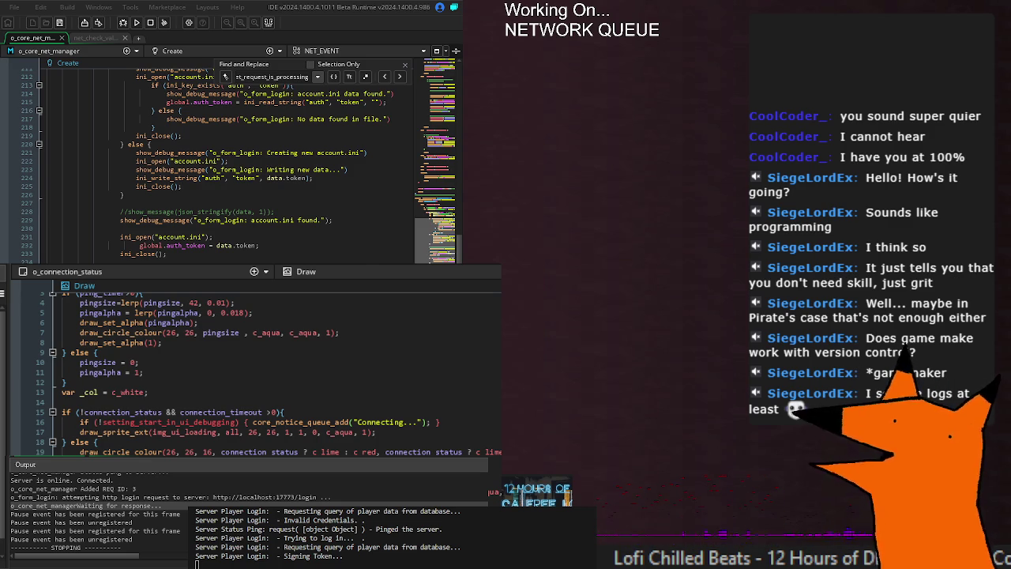
pyautogui.scroll(5, 214, 166)
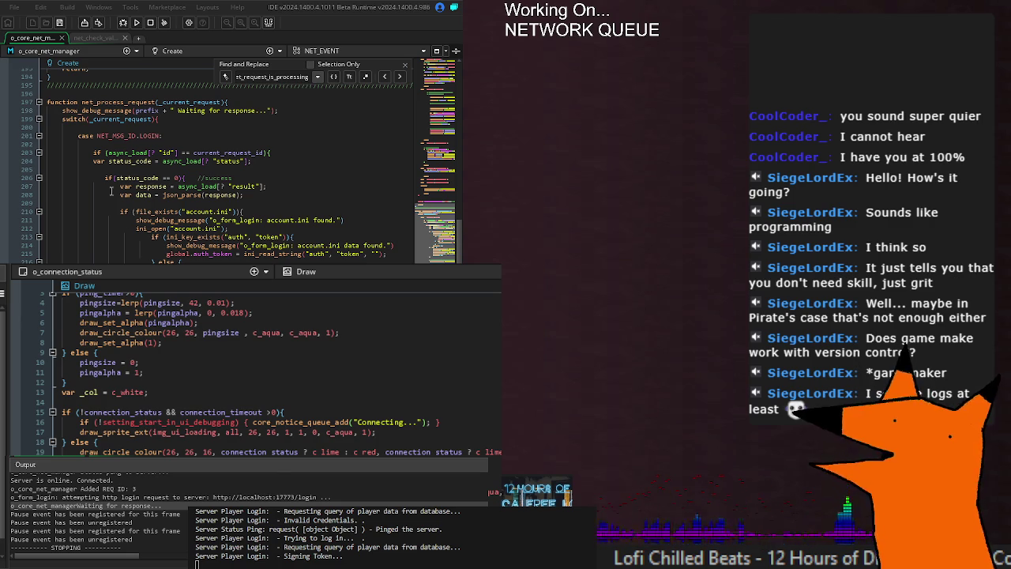
pyautogui.click(181, 178)
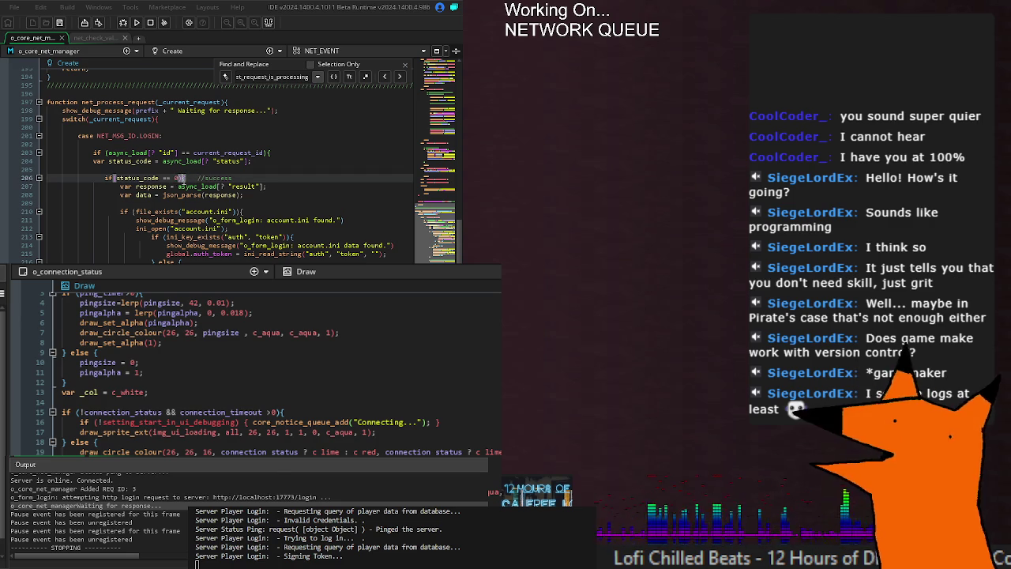
pyautogui.scroll(-2, 181, 178)
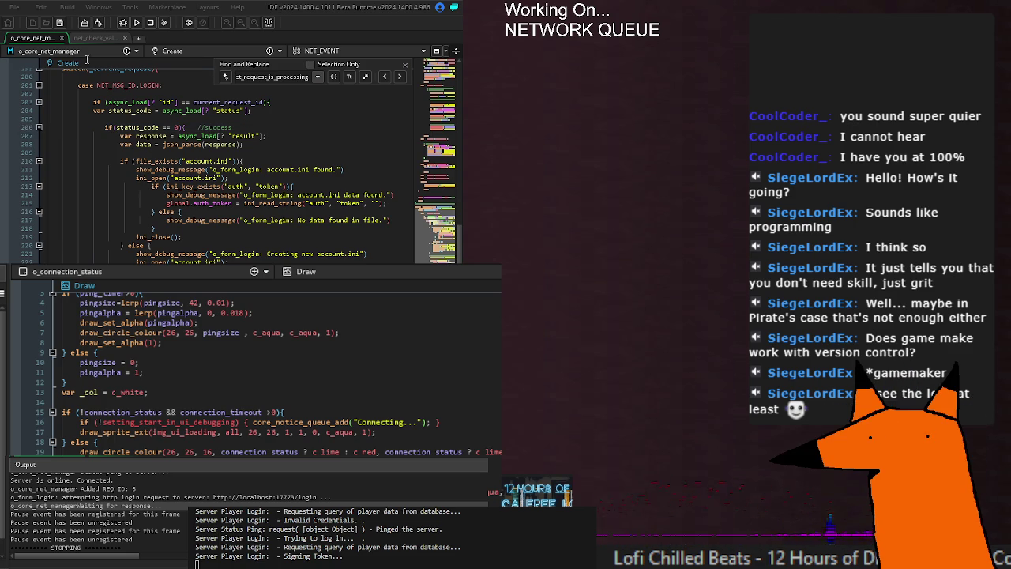
pyautogui.click(137, 22)
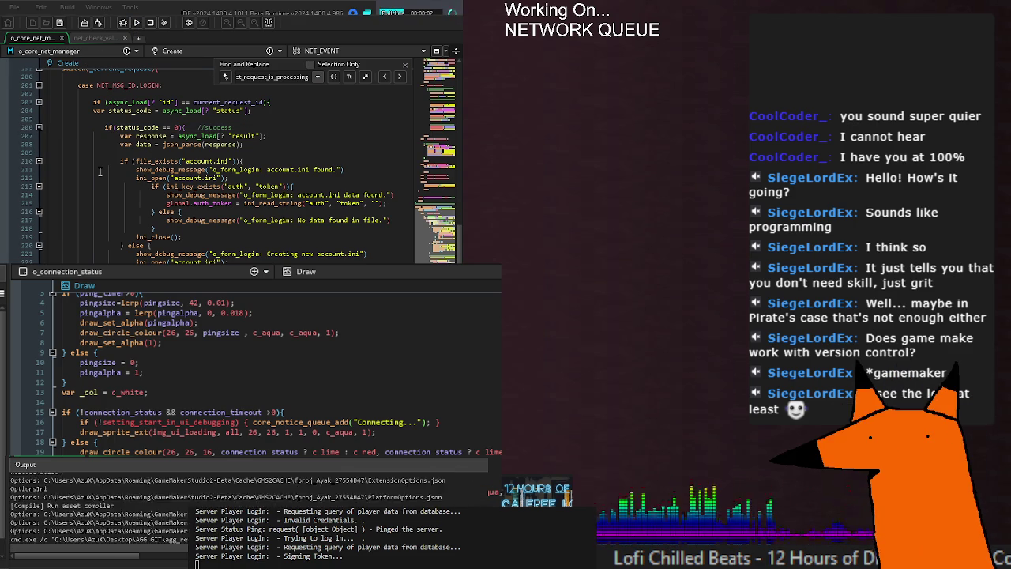
# Let the game compile and launch to its login screen showing Connecting...
pyautogui.scroll(-2, 100, 172)
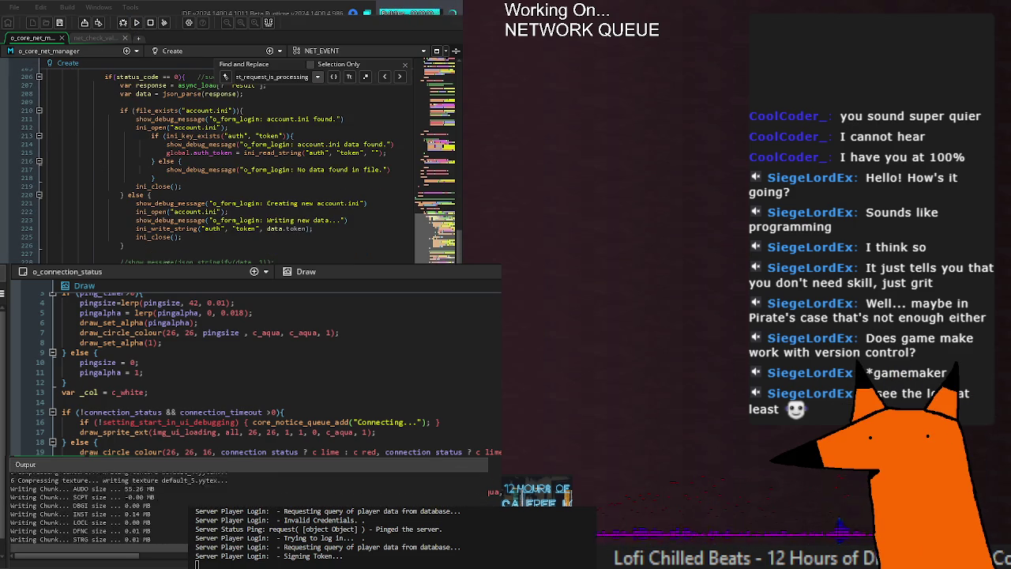
pyautogui.scroll(2, 229, 158)
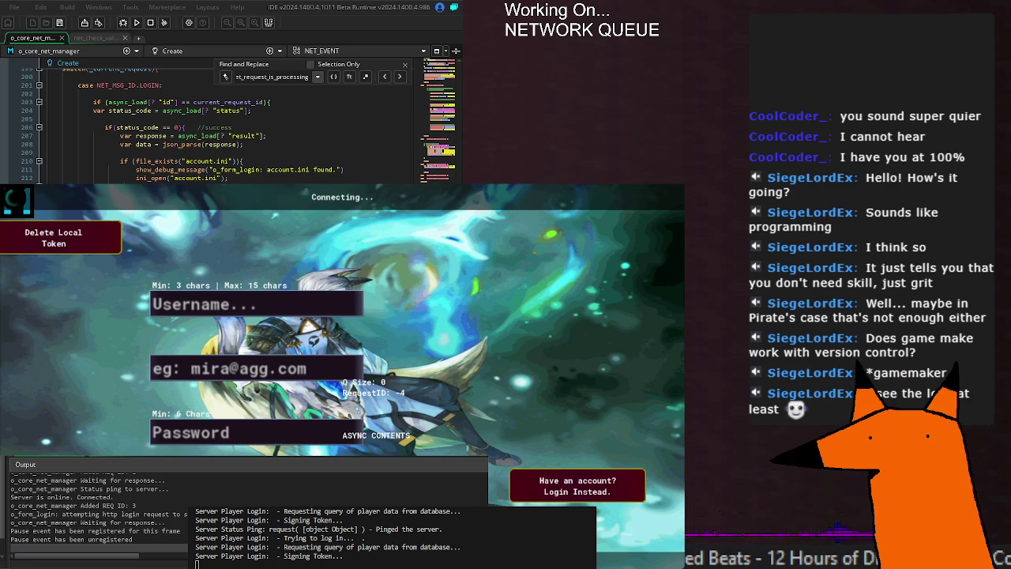
pyautogui.scroll(-2, 229, 127)
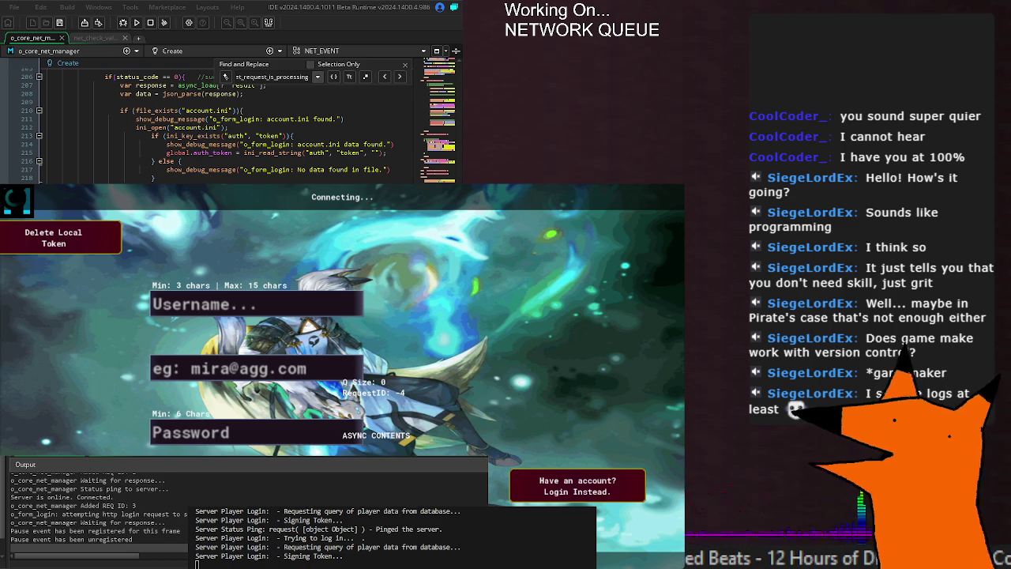
pyautogui.scroll(2, 237, 126)
pyautogui.scroll(5, 237, 126)
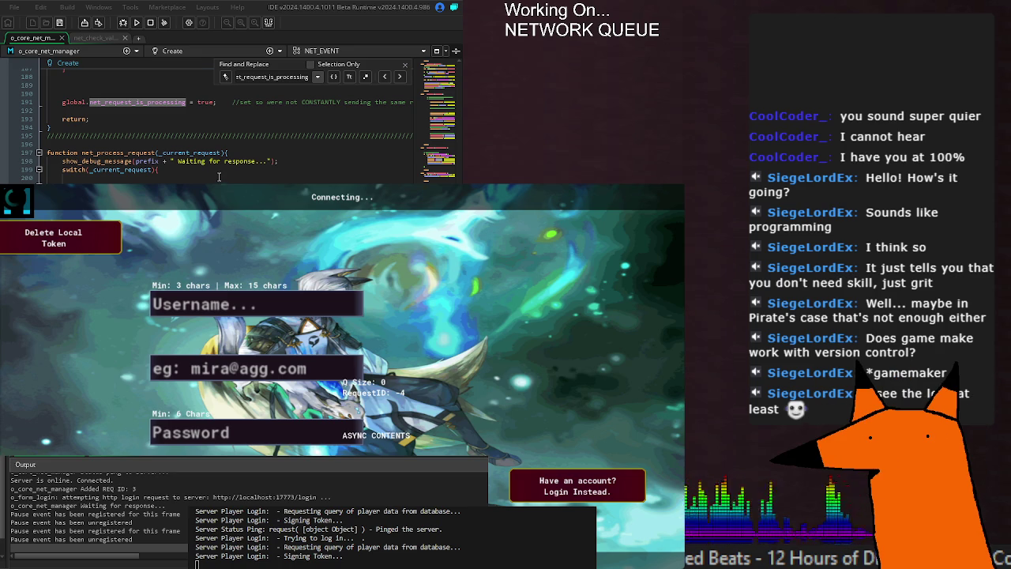
pyautogui.click(219, 170)
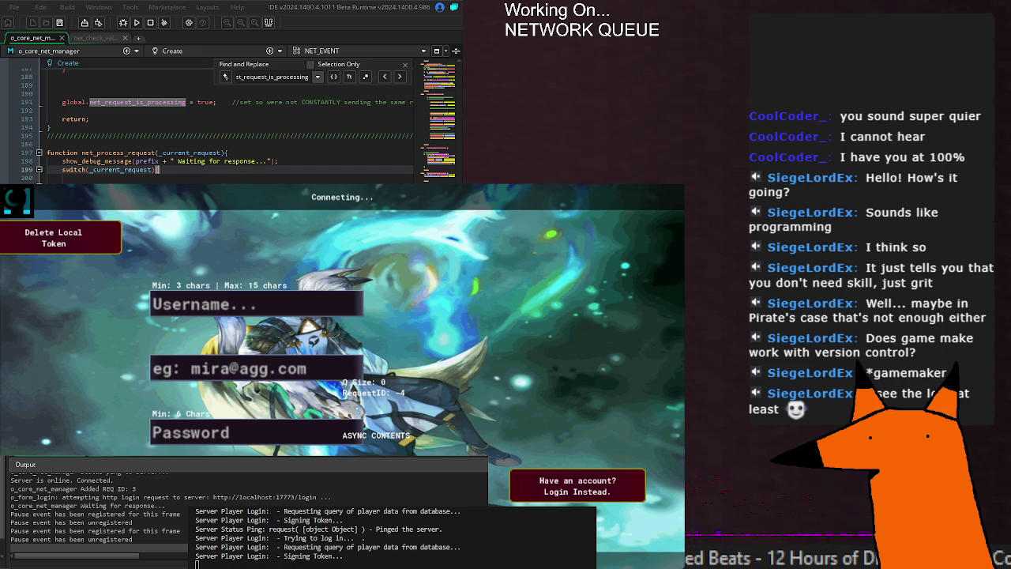
pyautogui.scroll(-10, 229, 126)
pyautogui.scroll(-8, 229, 127)
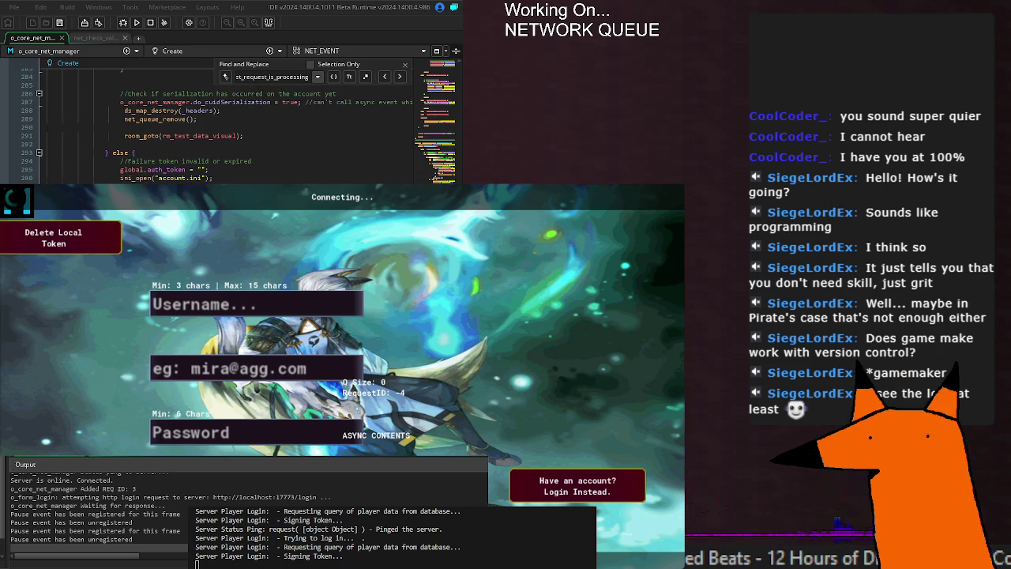
pyautogui.scroll(-18, 230, 126)
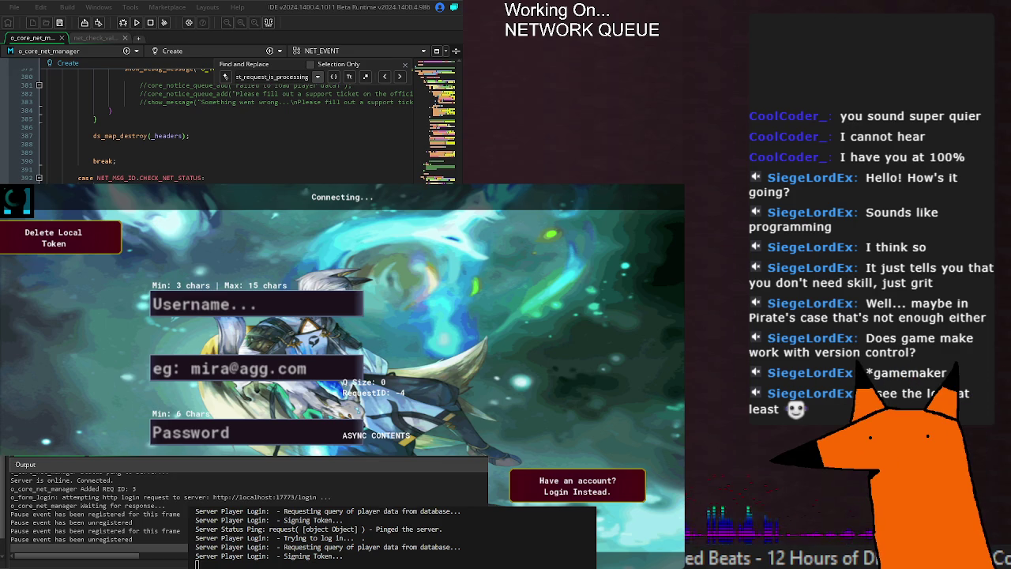
pyautogui.scroll(-8, 229, 126)
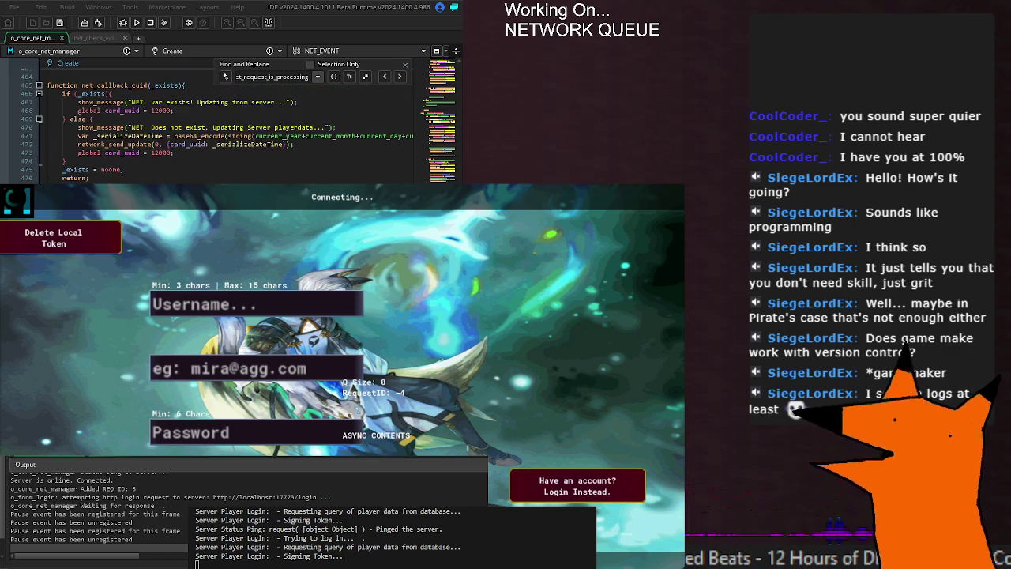
pyautogui.scroll(7, 229, 127)
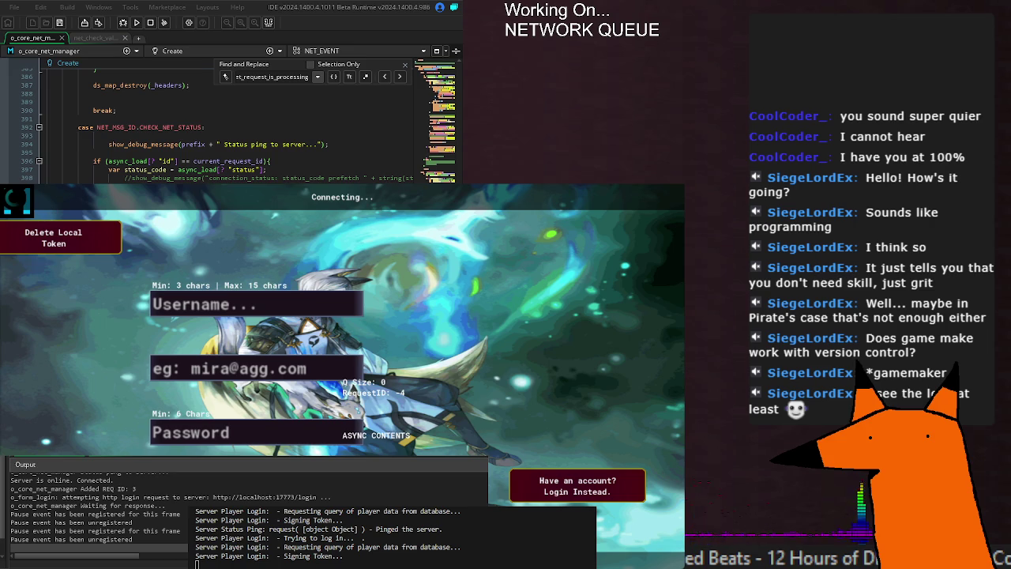
pyautogui.scroll(4, 229, 126)
pyautogui.scroll(20, 229, 127)
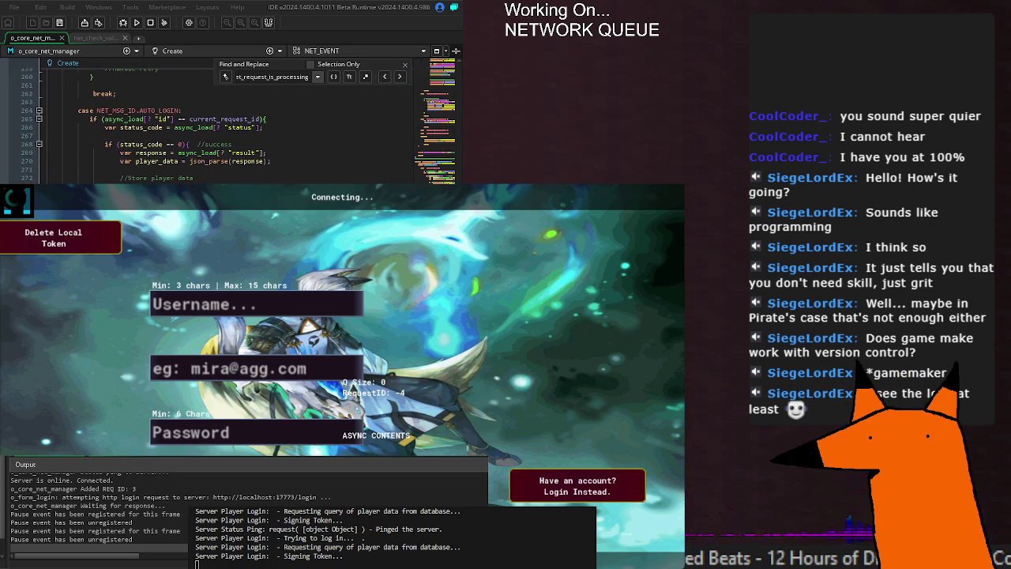
pyautogui.scroll(20, 229, 126)
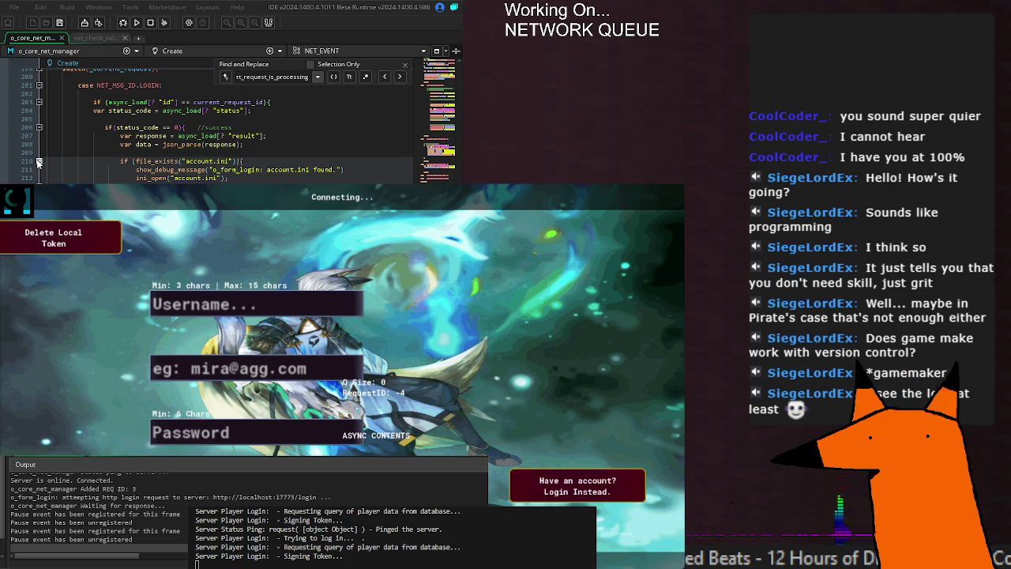
# Insert '#region Token Check' above the account.ini check and save the script
pyautogui.click(200, 152)
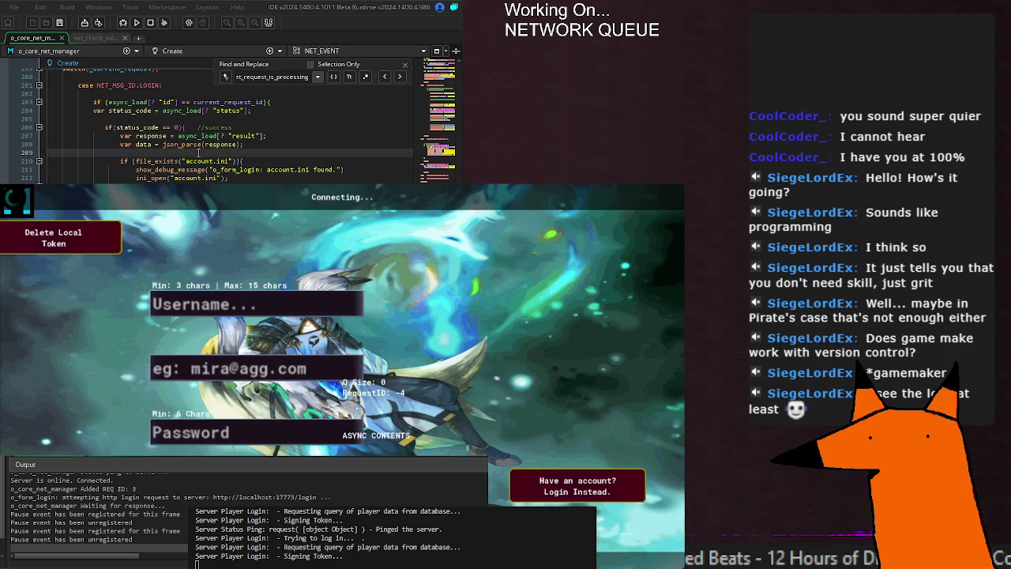
pyautogui.press('Return')
pyautogui.write('#region Token ch')
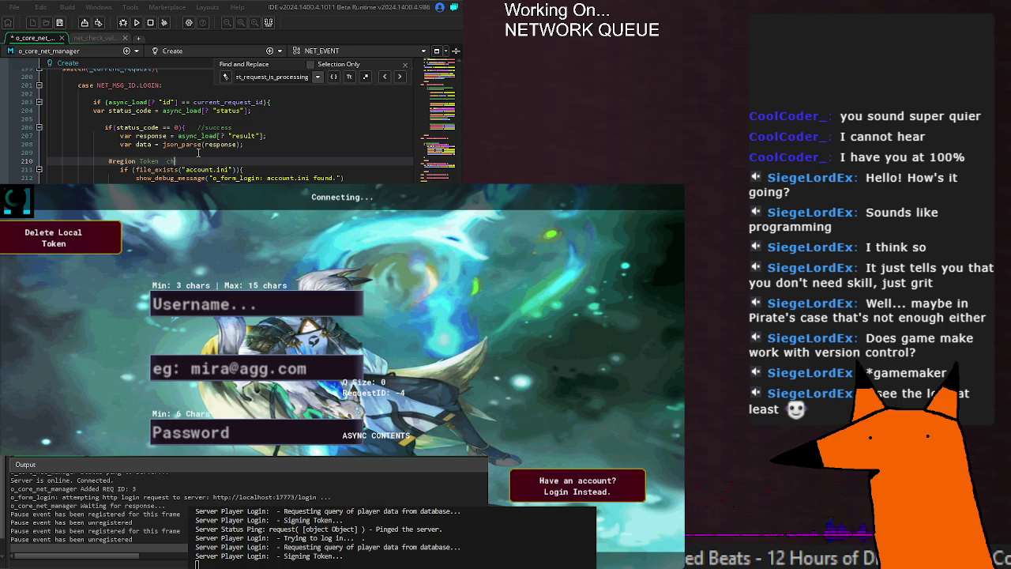
pyautogui.press('BackSpace')
pyautogui.write('Check')
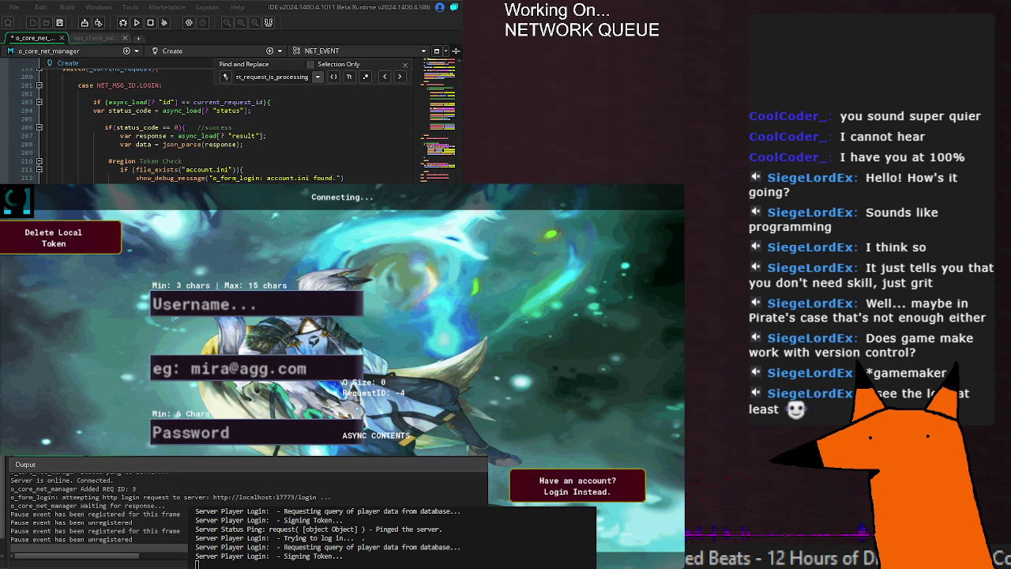
pyautogui.hotkey('ctrl', 's')
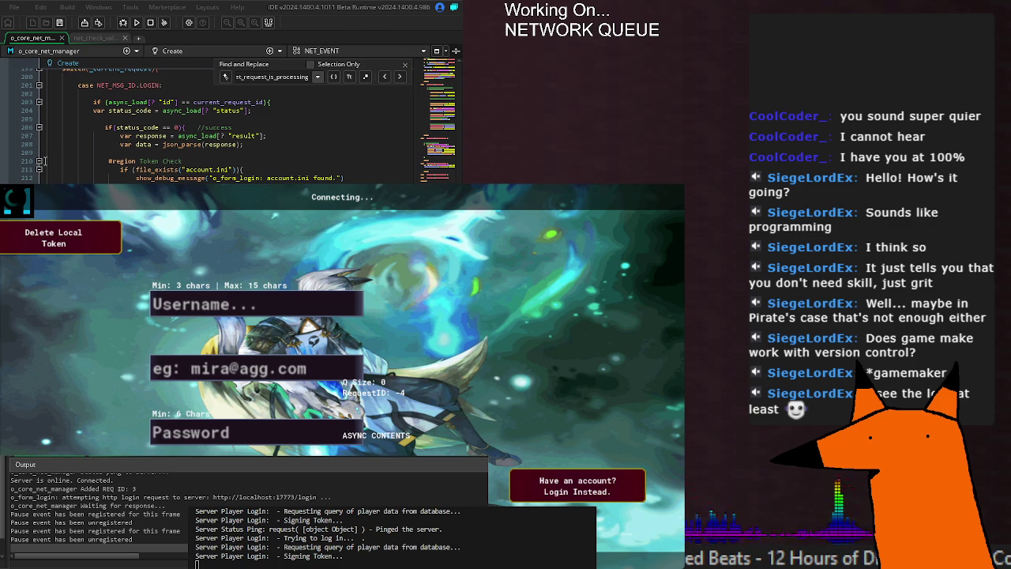
# Fold the Token Check region, then inspect the response parsing and success status check
pyautogui.click(39, 161)
pyautogui.click(298, 169)
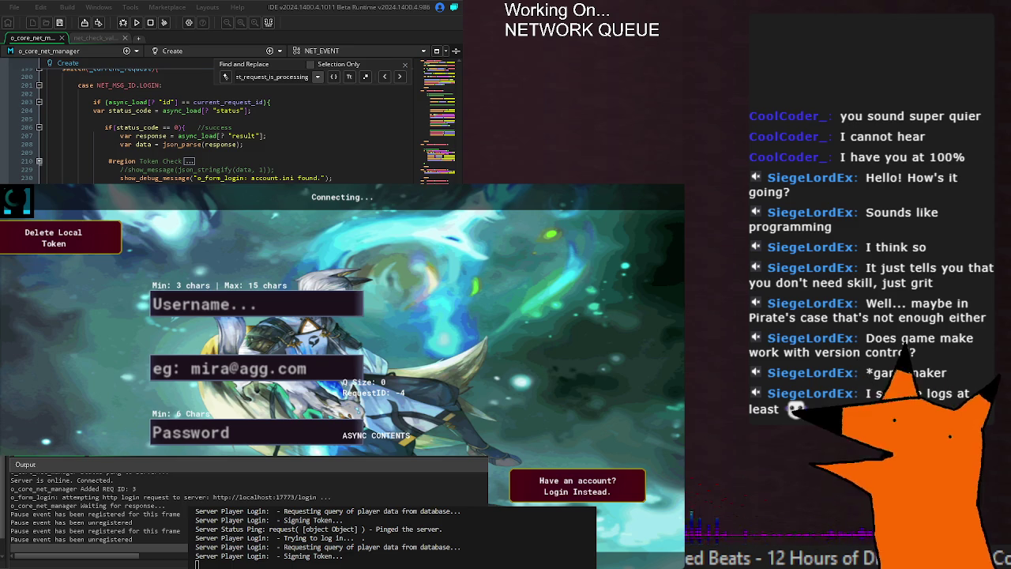
pyautogui.click(228, 160)
pyautogui.click(270, 144)
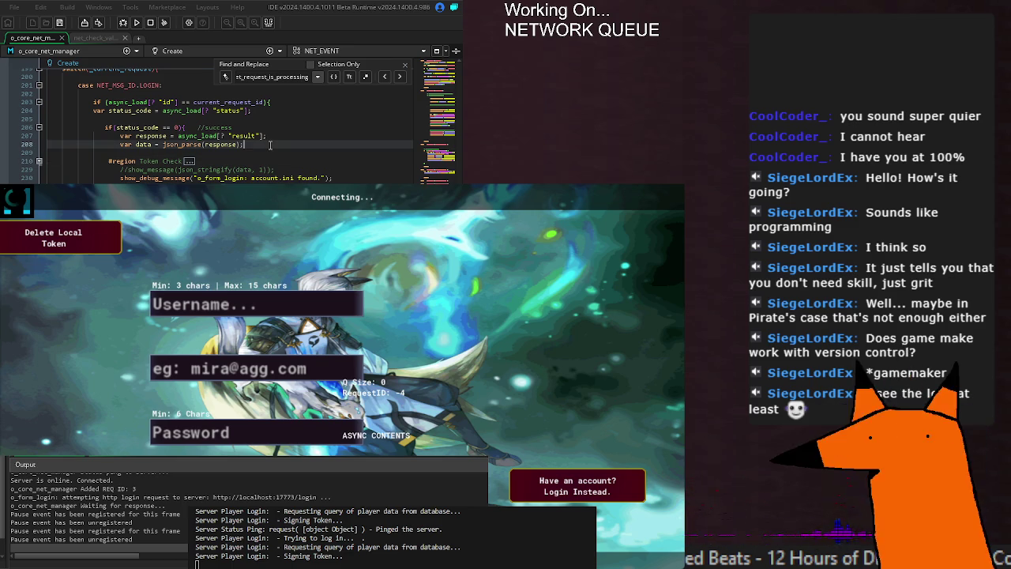
pyautogui.click(265, 126)
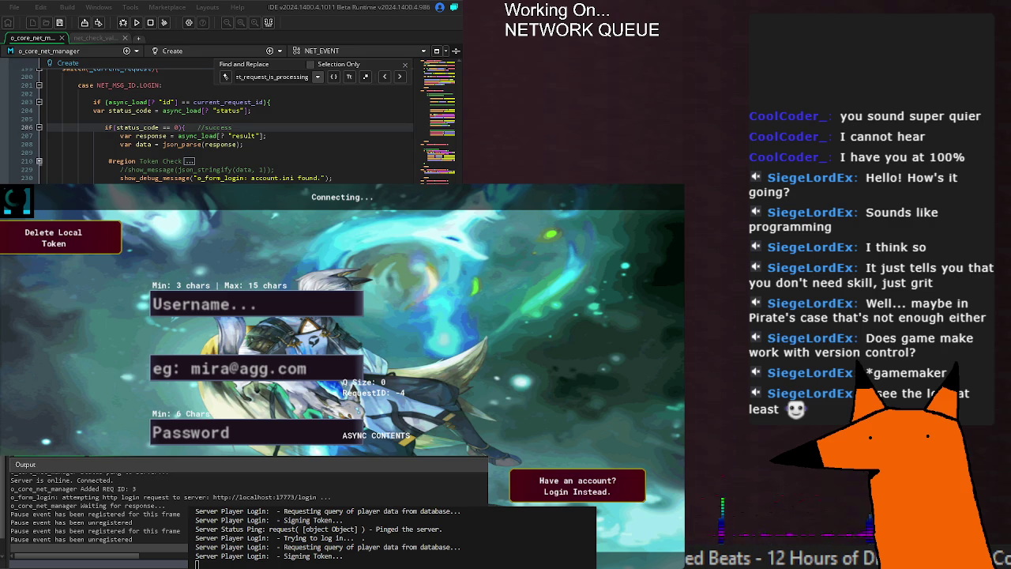
# Stop and rerun 'node webserver.js' in the server console, then stop the running game
pyautogui.click(527, 511)
pyautogui.hotkey('ctrl', 'c')
pyautogui.press('Up')
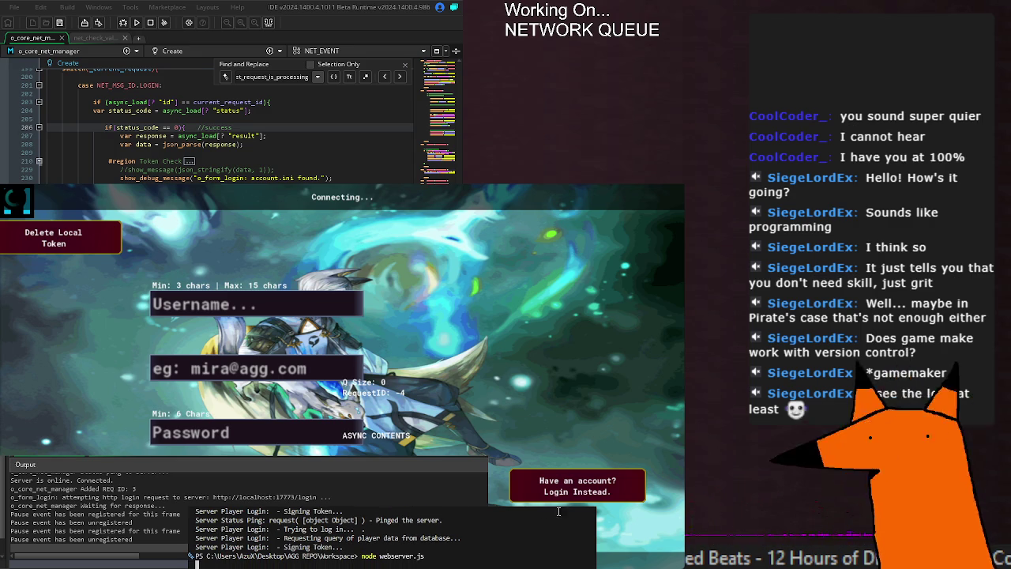
pyautogui.press('Return')
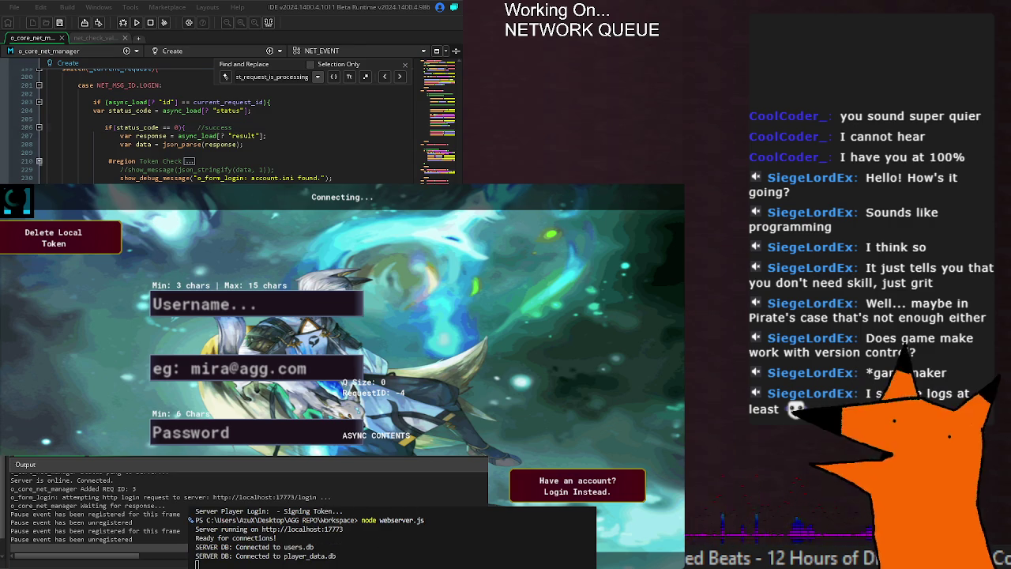
pyautogui.press('F5')
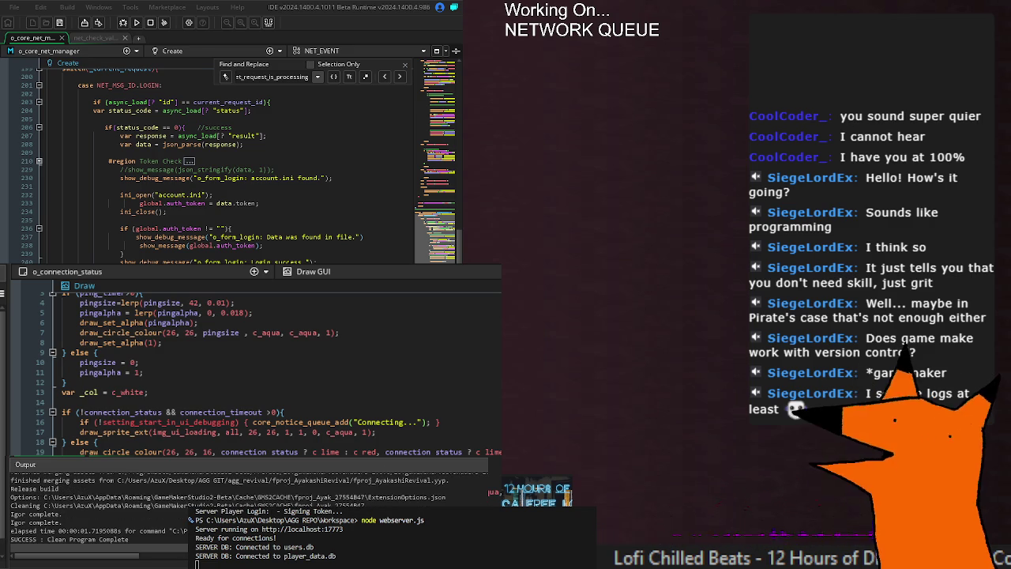
# Run the project with F5 and, while it builds, review the auth token assignment code
pyautogui.click(271, 202)
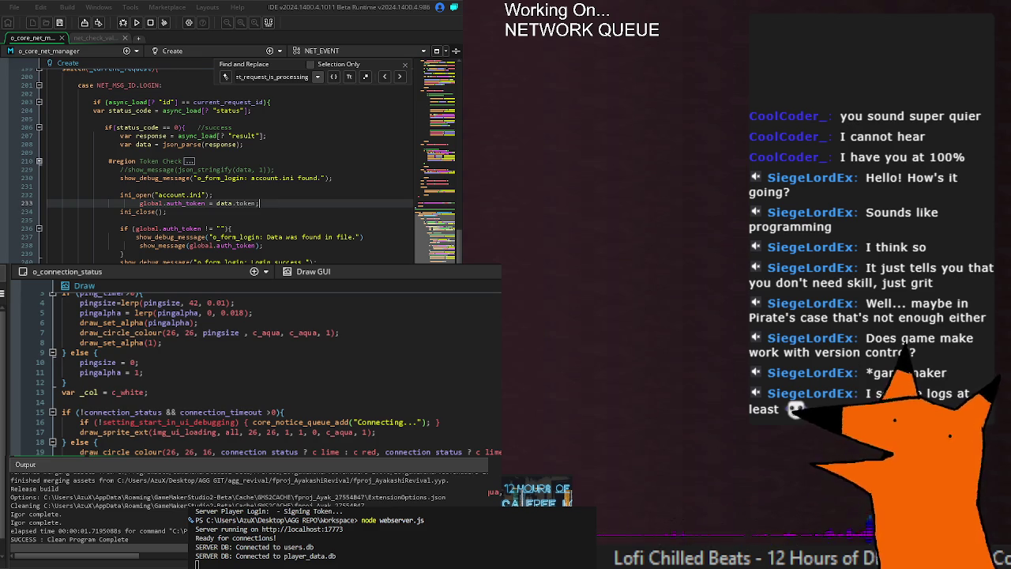
pyautogui.press('F5')
pyautogui.click(182, 155)
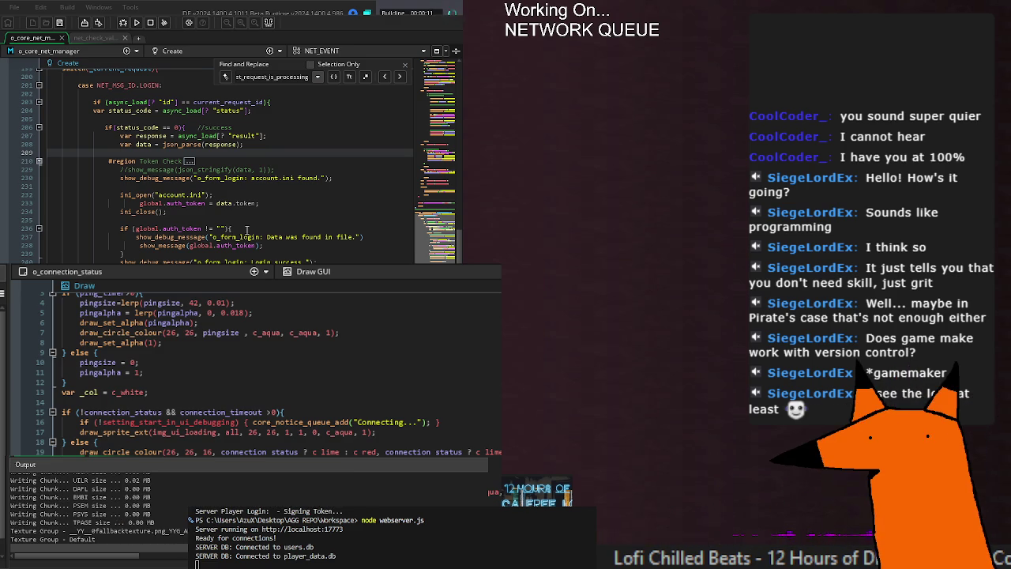
pyautogui.click(254, 222)
pyautogui.click(294, 206)
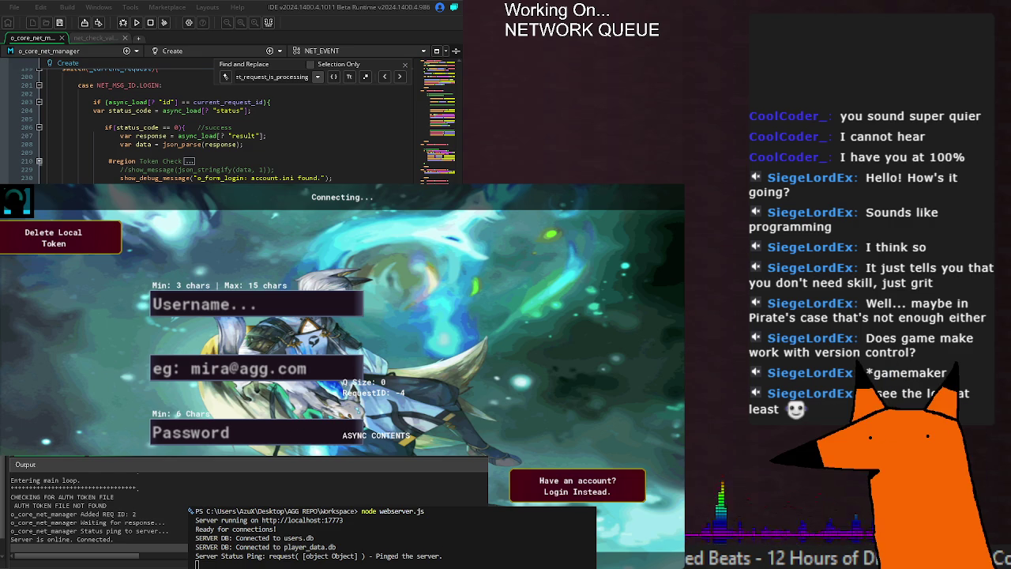
# Submit a login attempt in the game, then scroll the Create event to net_queue_do_request
pyautogui.press('Return')
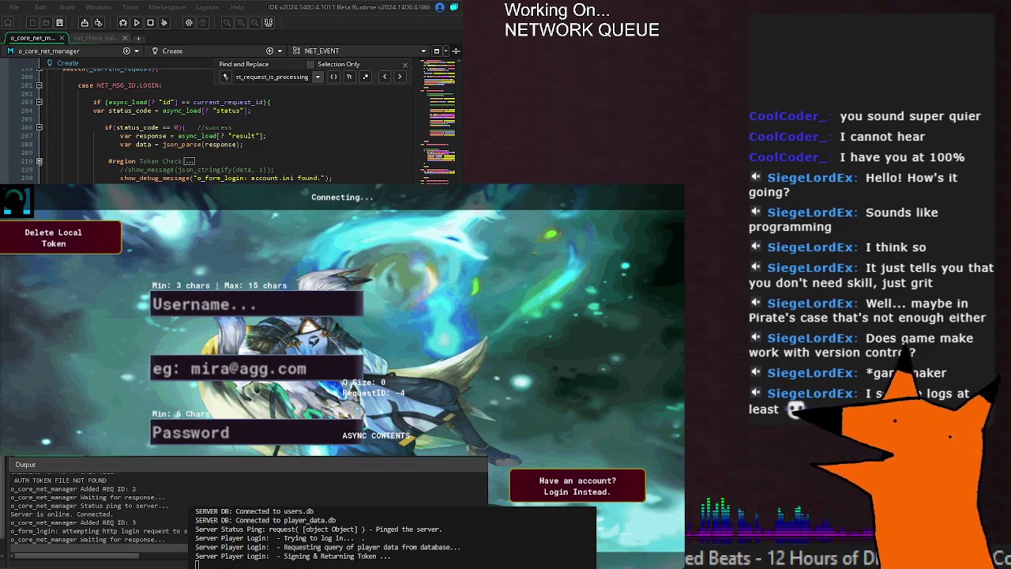
pyautogui.scroll(5, 229, 126)
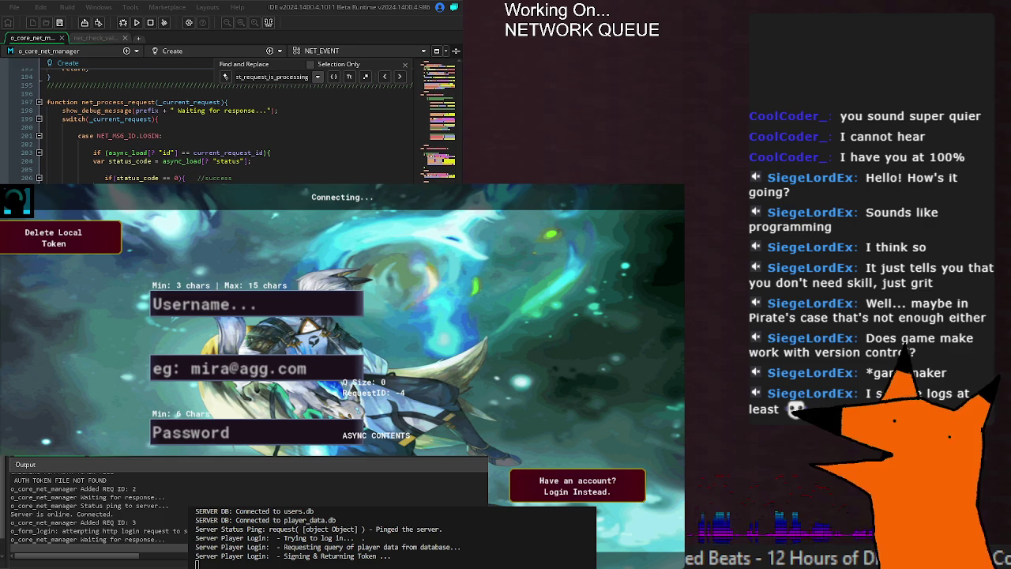
pyautogui.scroll(20, 229, 126)
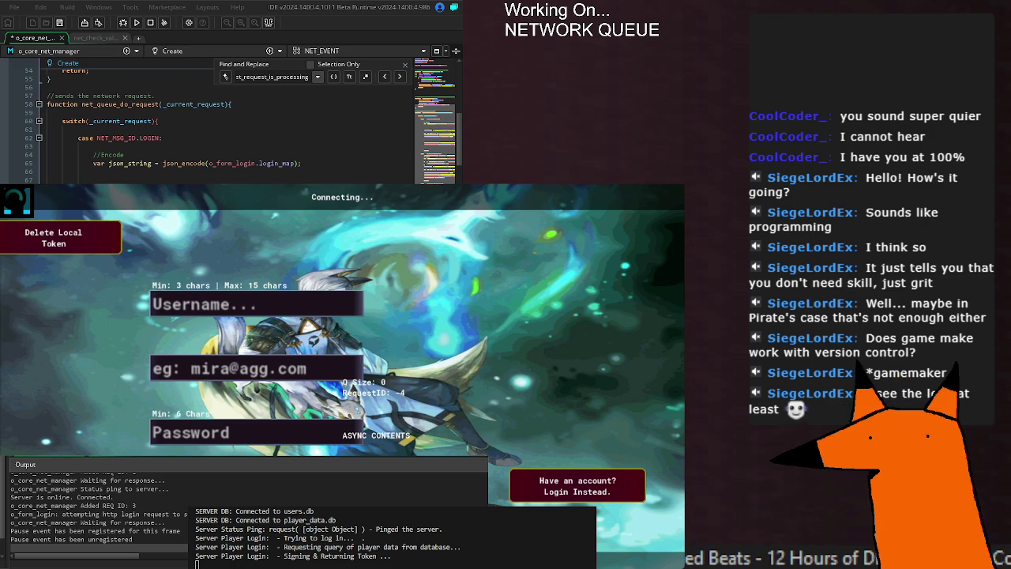
pyautogui.scroll(-8, 229, 127)
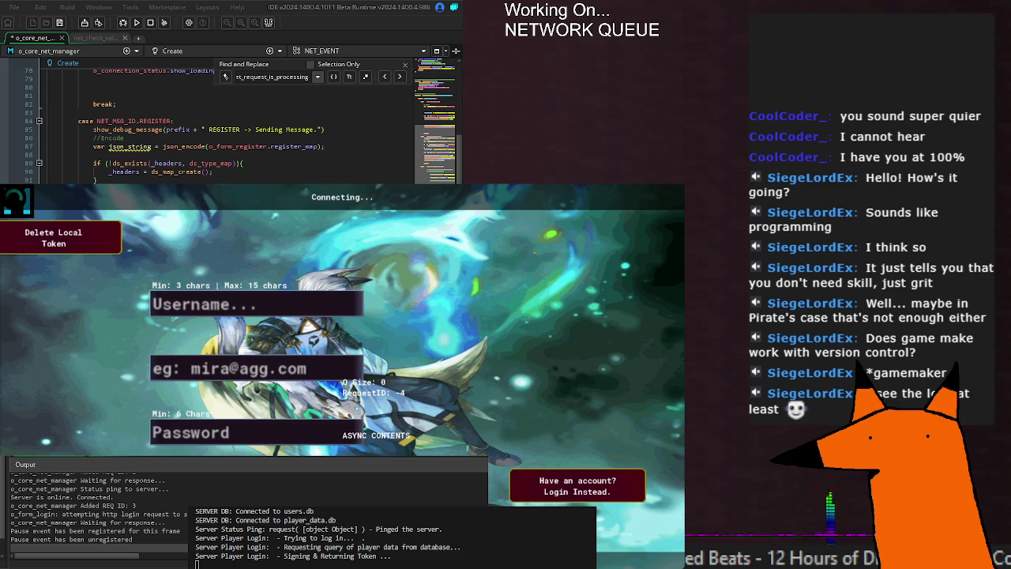
# Step through net_request_is_processing matches from line 53 to the one near line 191
pyautogui.press('Return')
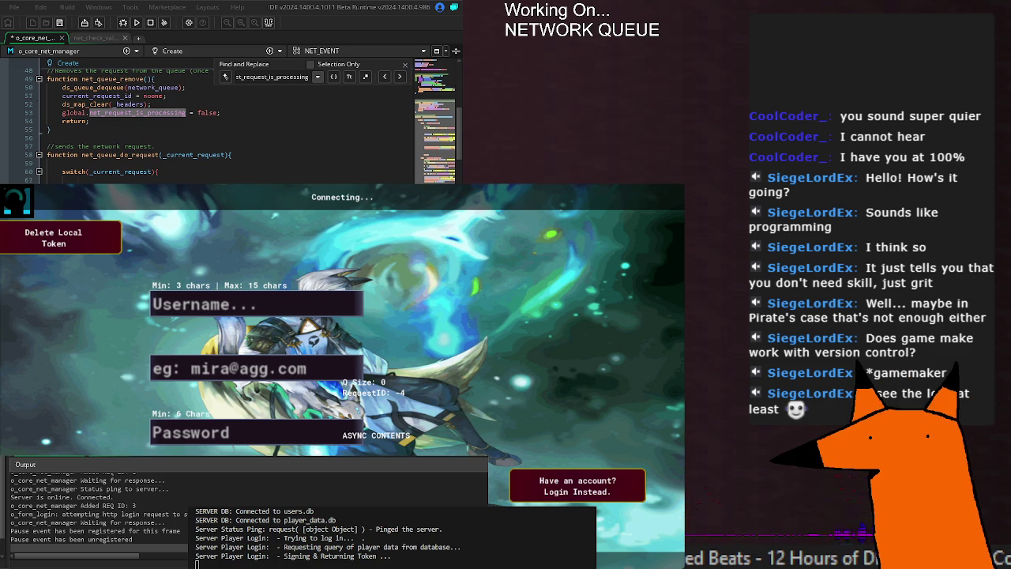
pyautogui.press('Return')
pyautogui.press('Return')
pyautogui.scroll(-4, 230, 126)
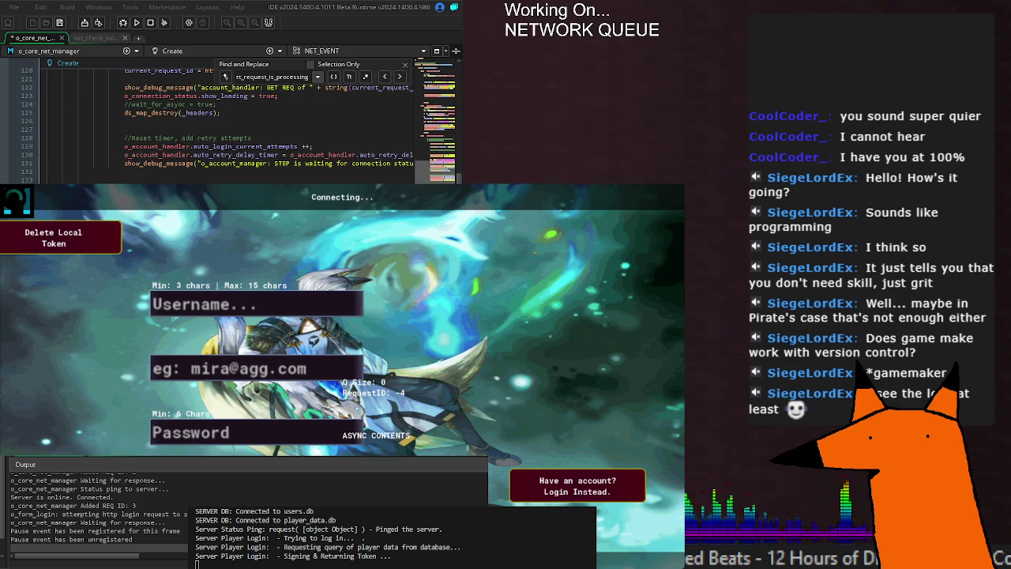
pyautogui.scroll(-2, 168, 117)
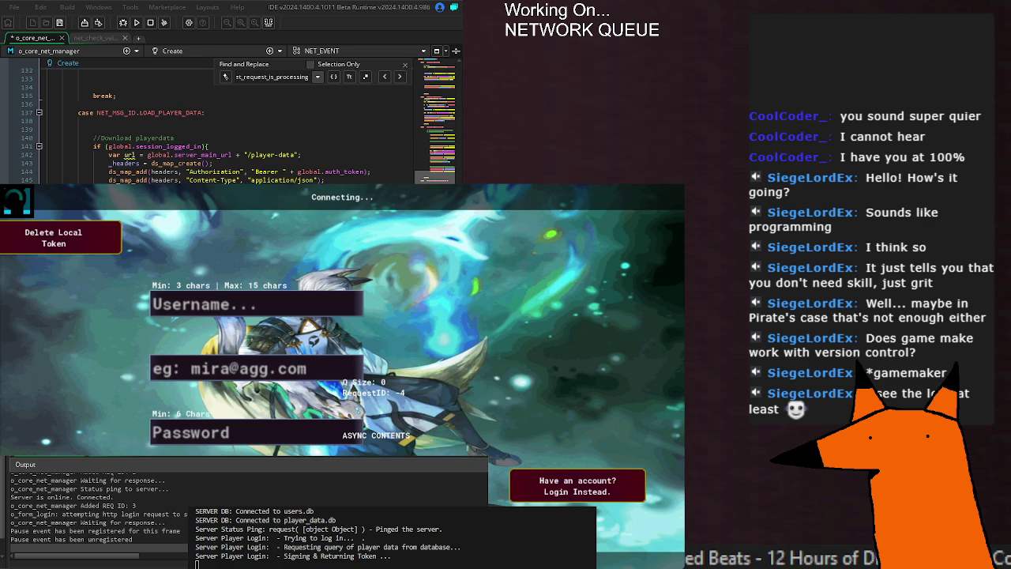
pyautogui.press('Return')
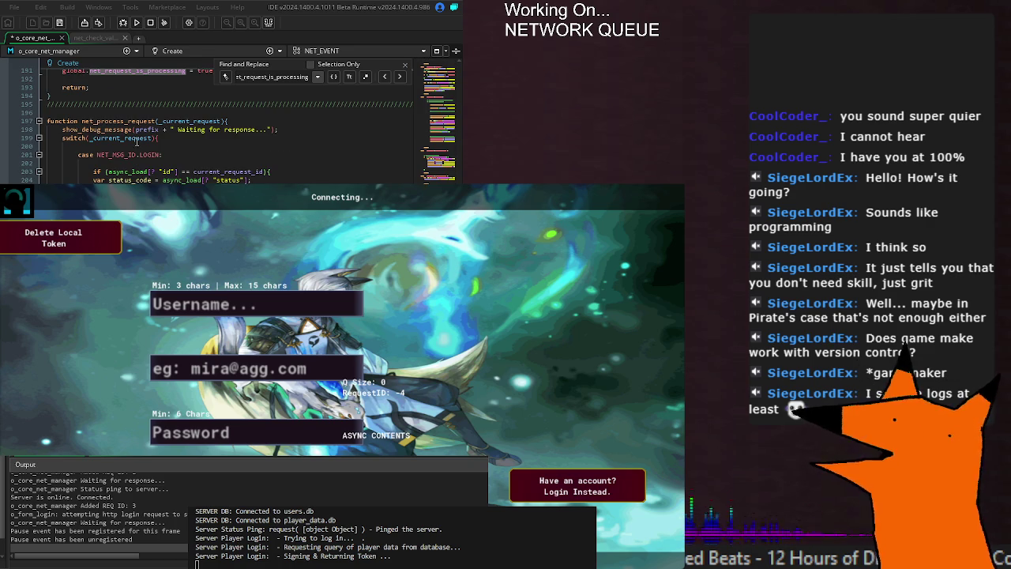
# Highlight all _current_request uses and return to empty line 202 in the LOGIN case
pyautogui.doubleClick(136, 139)
pyautogui.scroll(5, 136, 144)
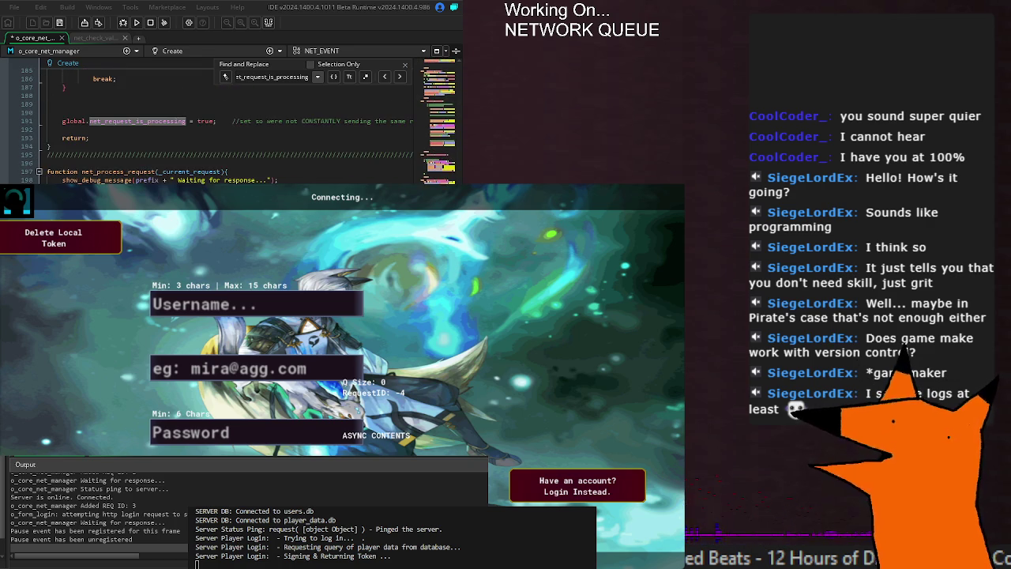
pyautogui.scroll(20, 136, 145)
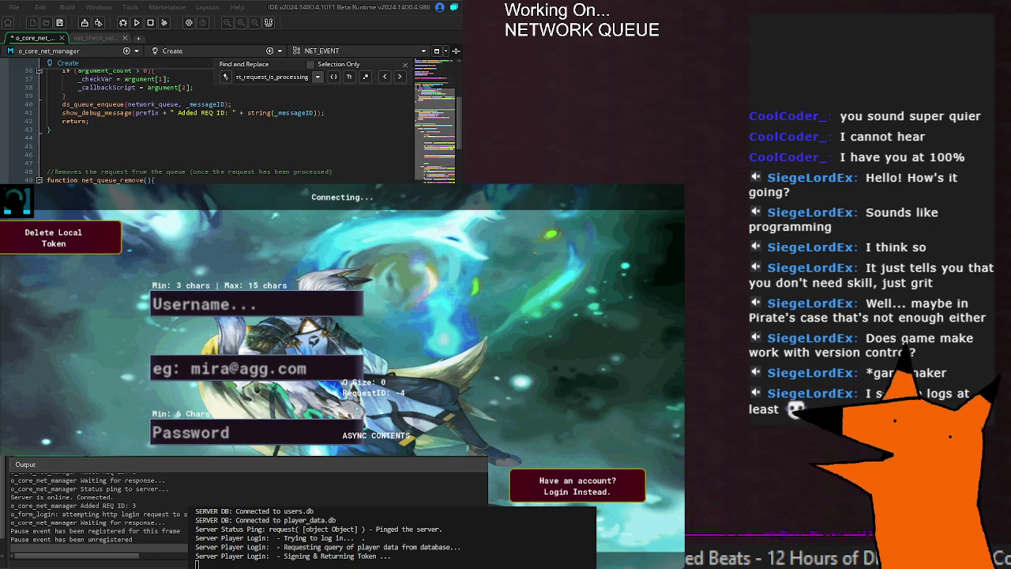
pyautogui.scroll(-18, 136, 145)
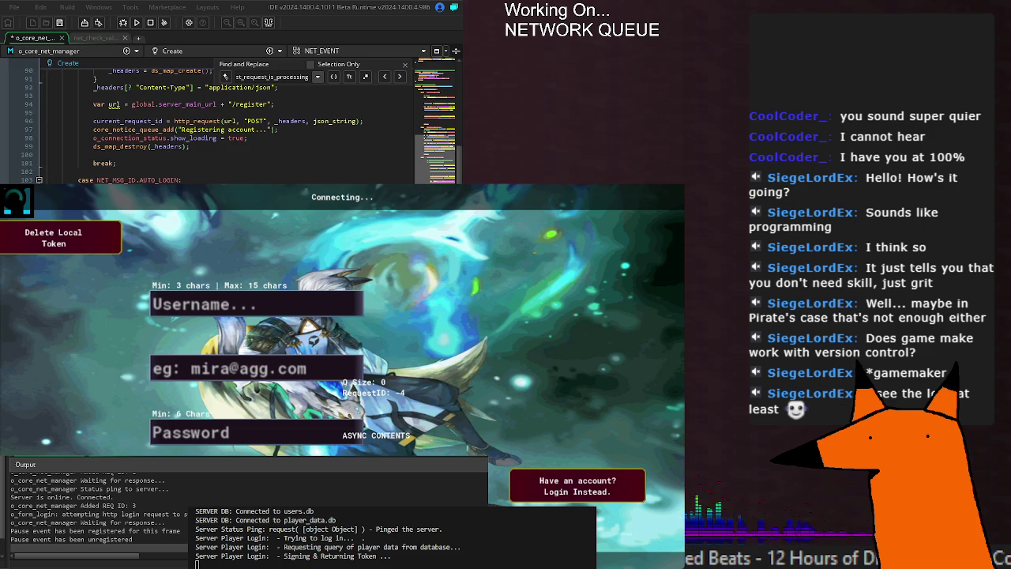
pyautogui.scroll(6, 136, 145)
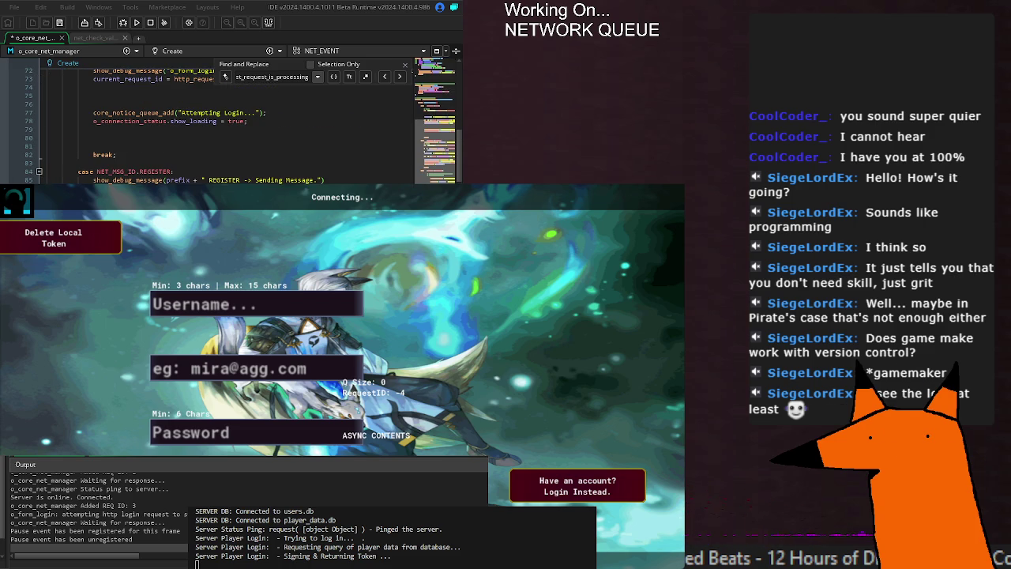
pyautogui.scroll(8, 134, 123)
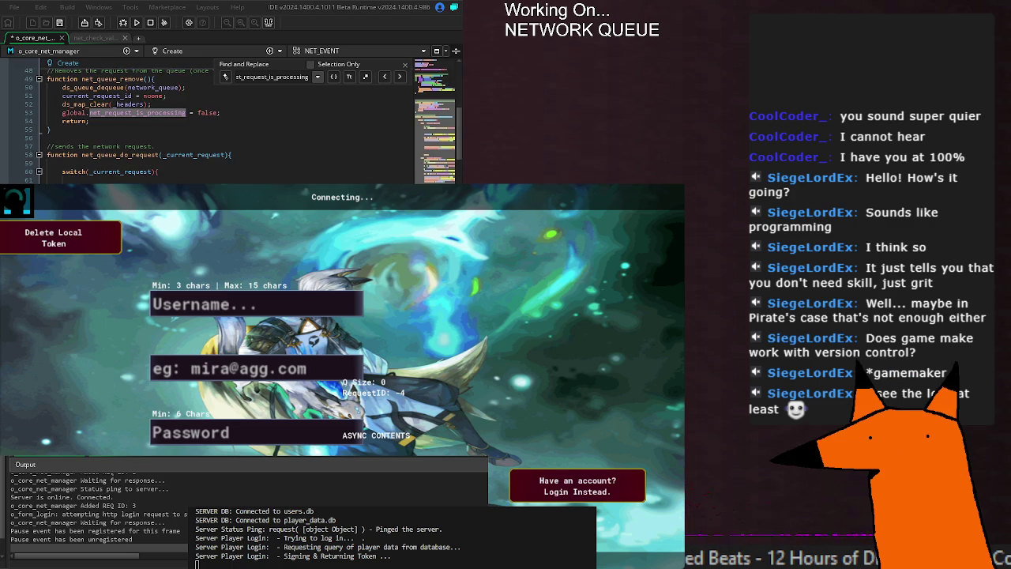
pyautogui.scroll(-20, 229, 126)
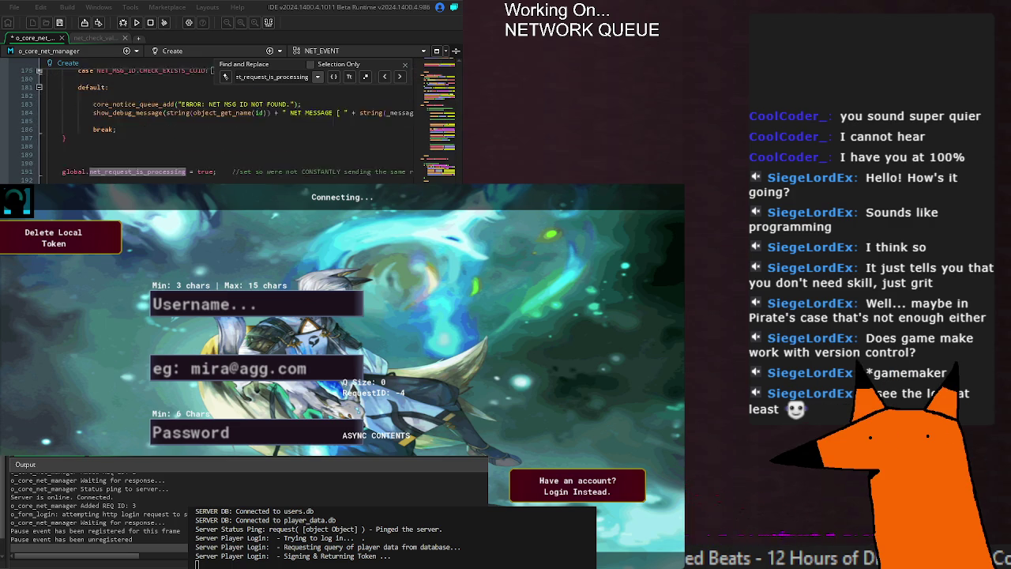
pyautogui.scroll(-3, 229, 127)
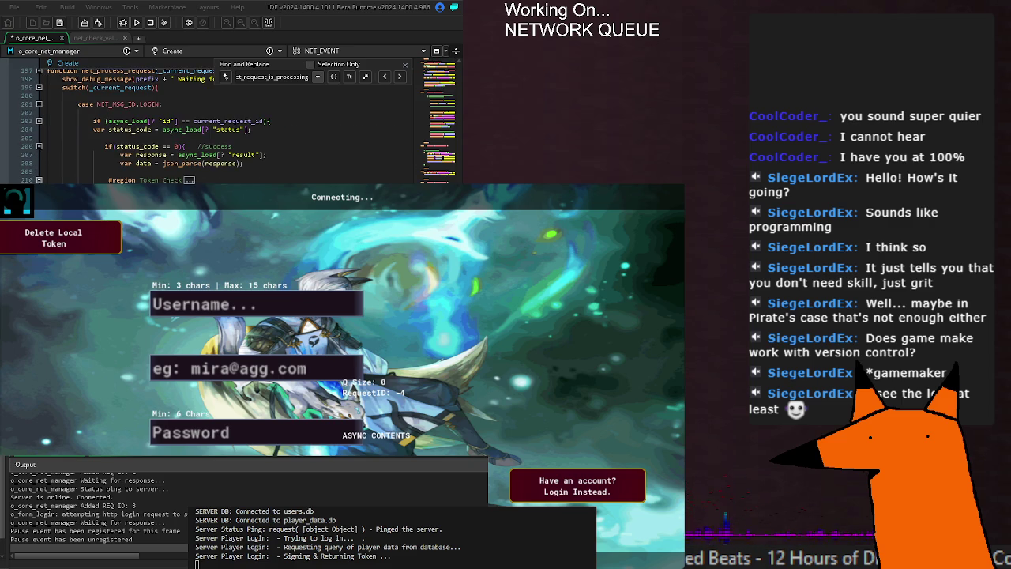
pyautogui.scroll(3, 213, 160)
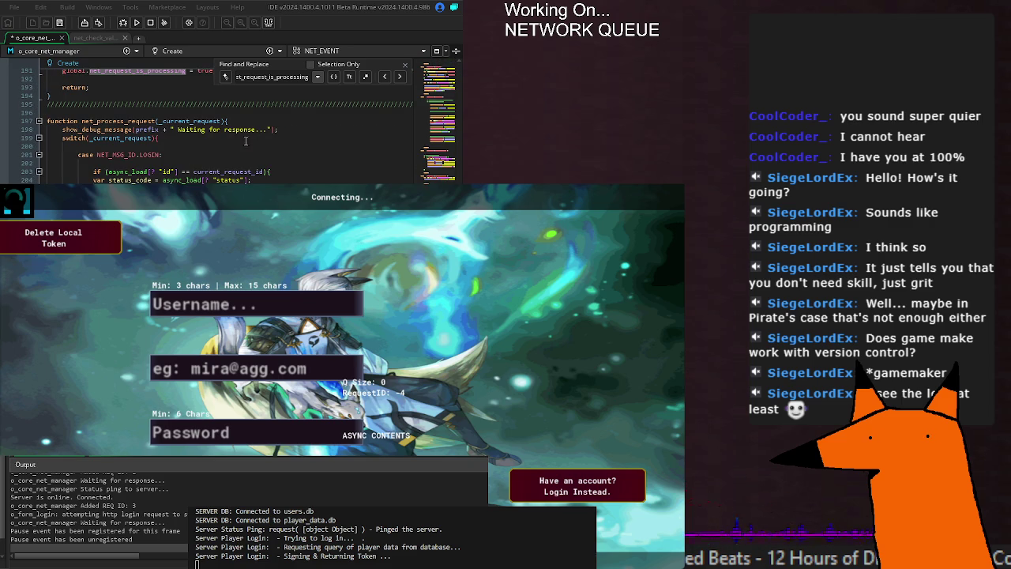
pyautogui.click(212, 160)
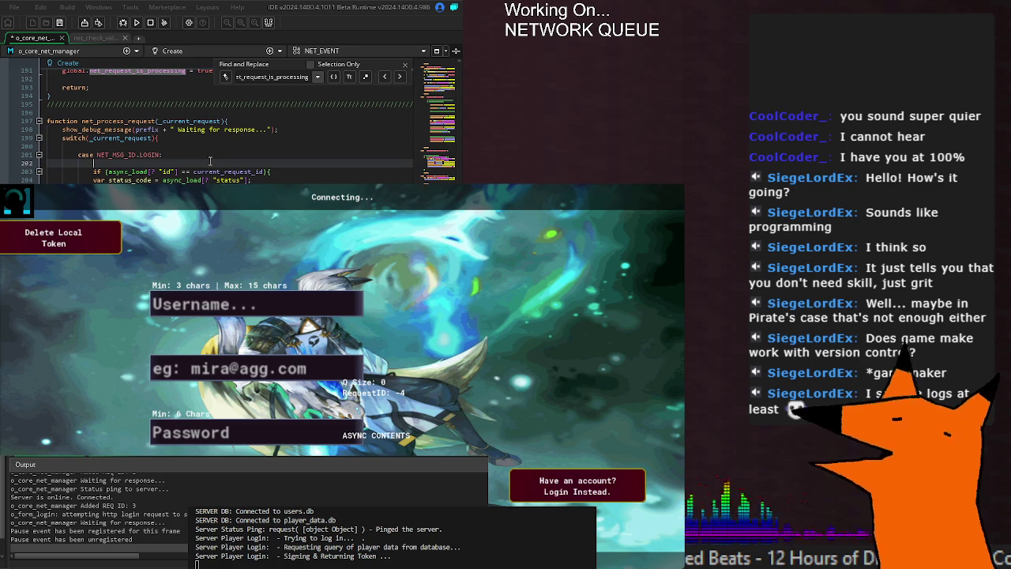
# On line 202, add show_debug_message(prefix + " Waiting for response on login...") before the request-id check
pyautogui.write('show_me')
pyautogui.press('BackSpace')
pyautogui.press('BackSpace')
pyautogui.write('debug_message(')
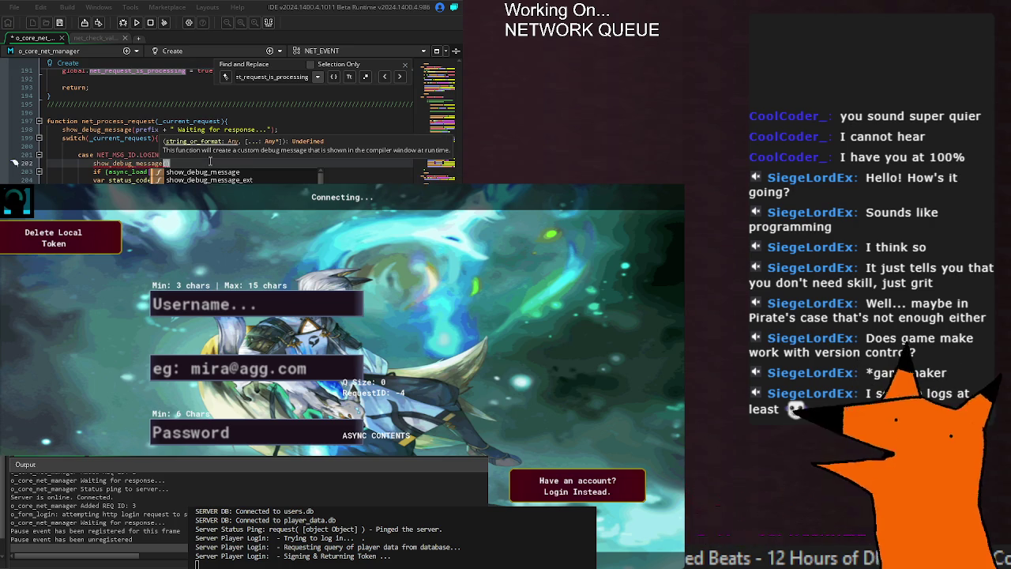
pyautogui.write('prefix + " ')
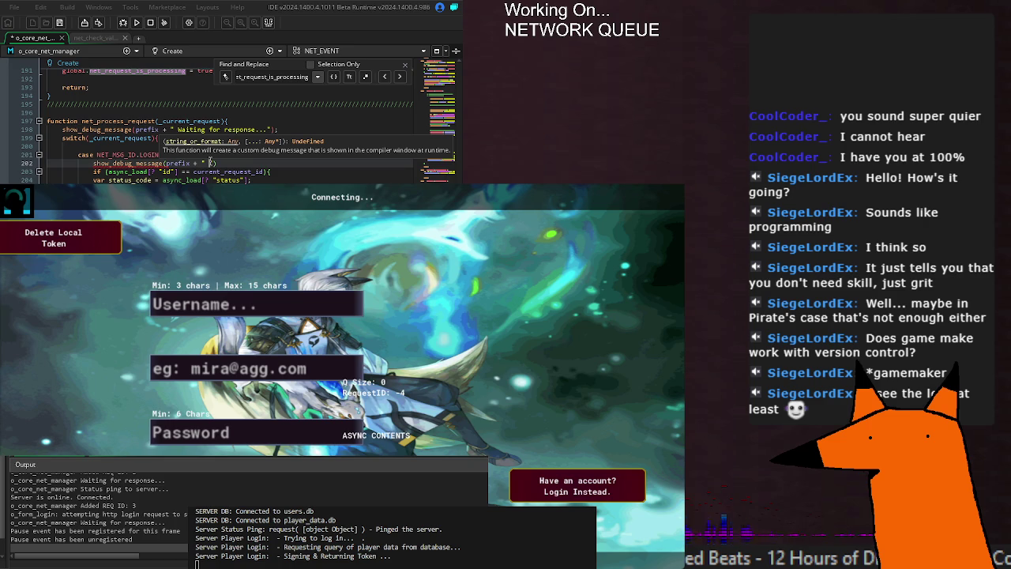
pyautogui.write('Waiting for respo')
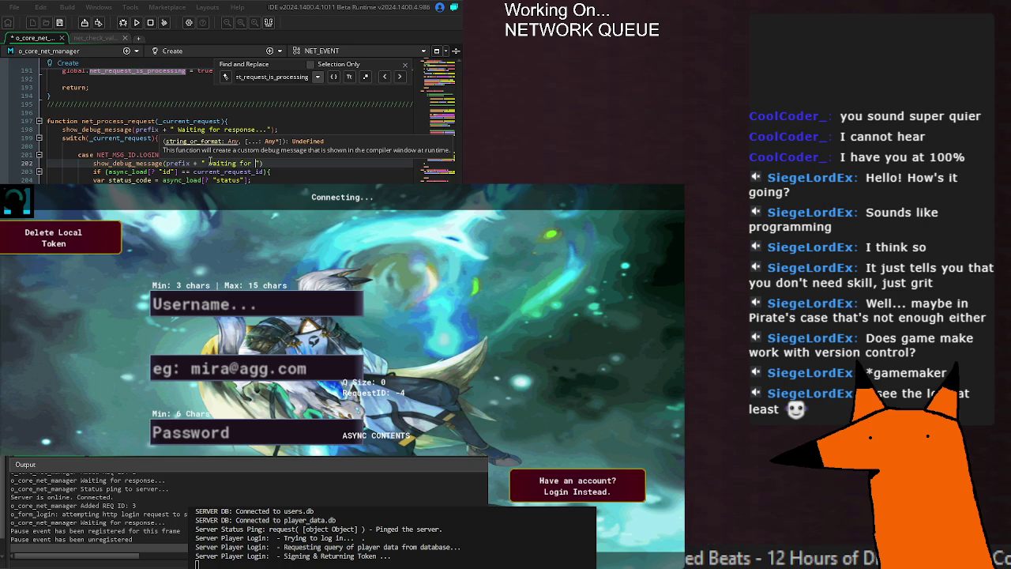
pyautogui.write('nse on login...')
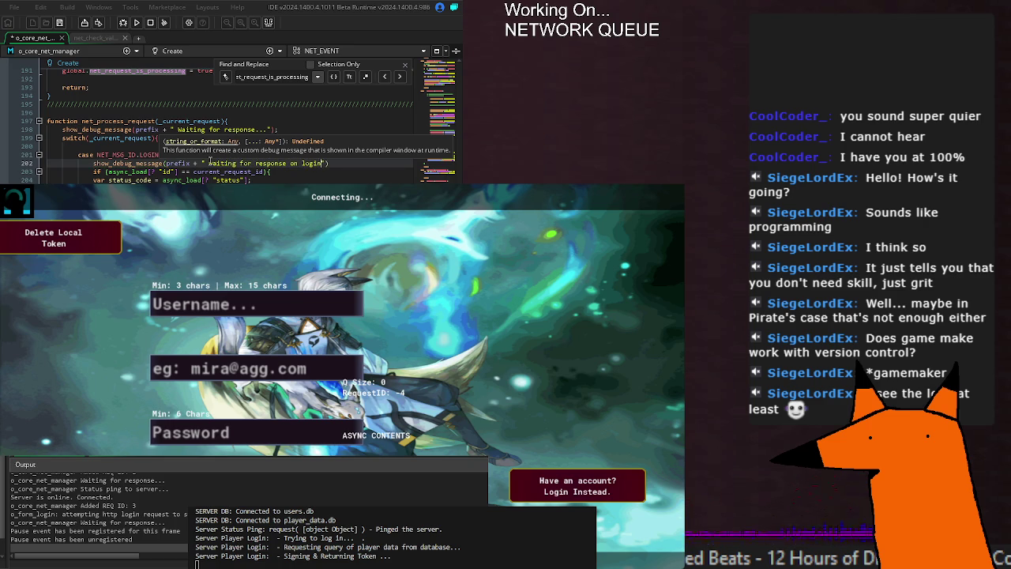
pyautogui.click(126, 180)
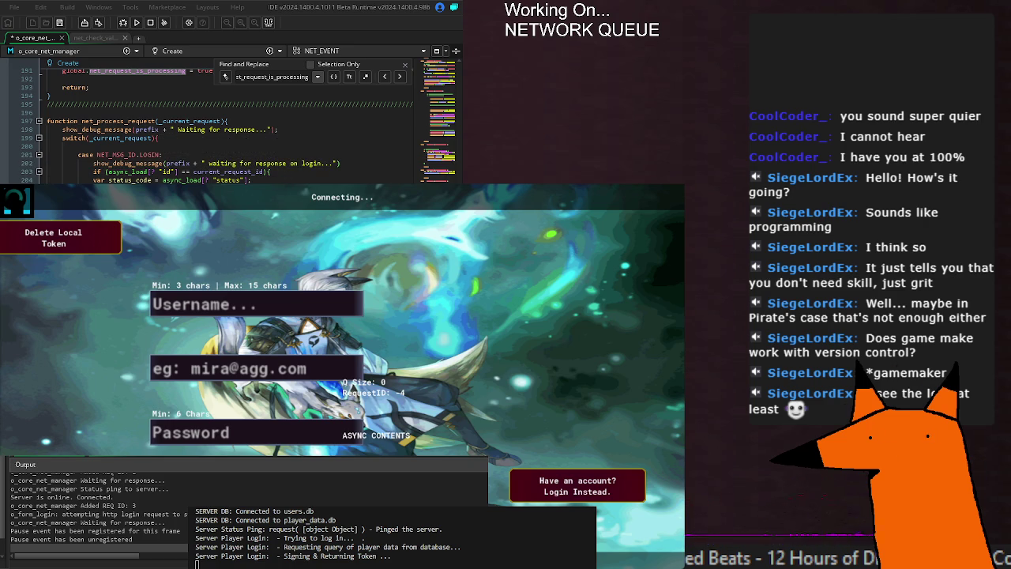
pyautogui.click(280, 170)
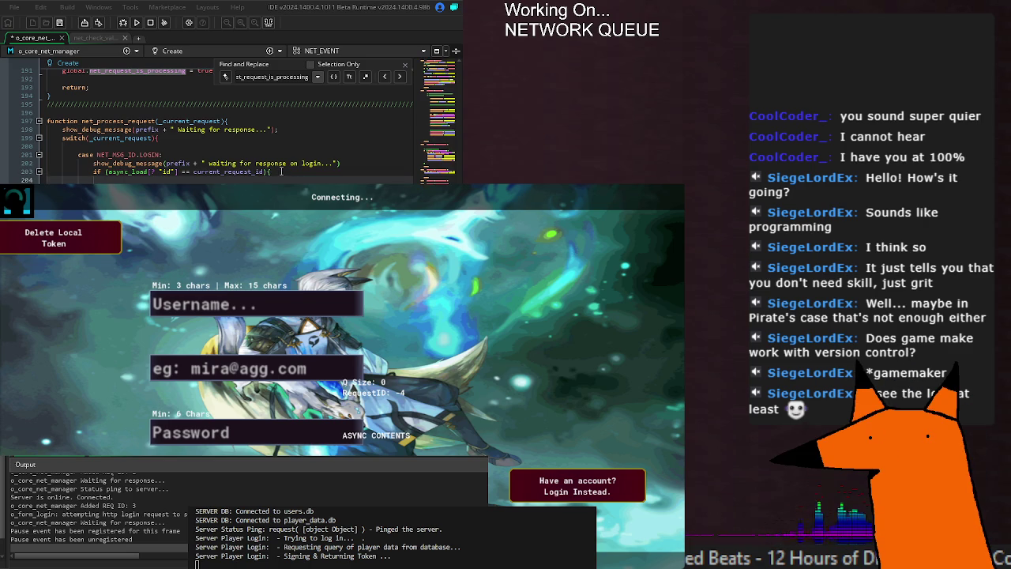
pyautogui.click(93, 163)
pyautogui.write(')')
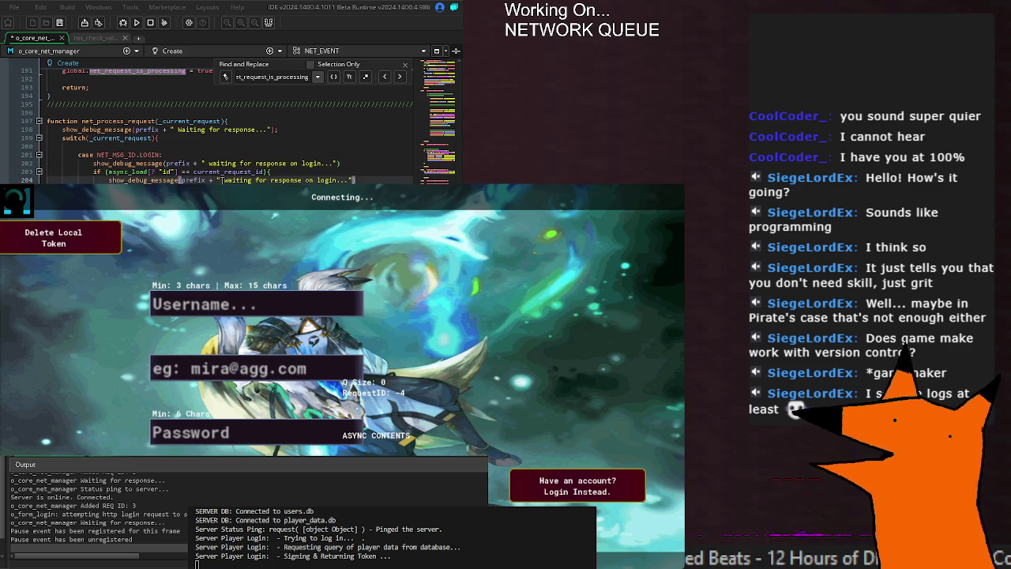
# Make the line 204 debug call log the async_load status, then rebuild and run the game
pyautogui.moveTo(225, 180); pyautogui.dragTo(344, 180)
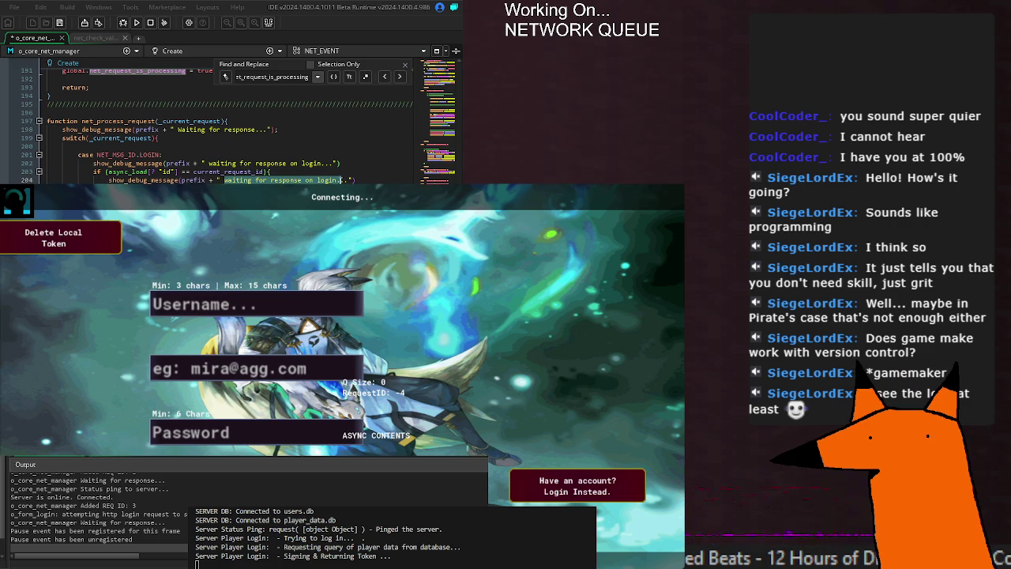
pyautogui.write('async..._load')
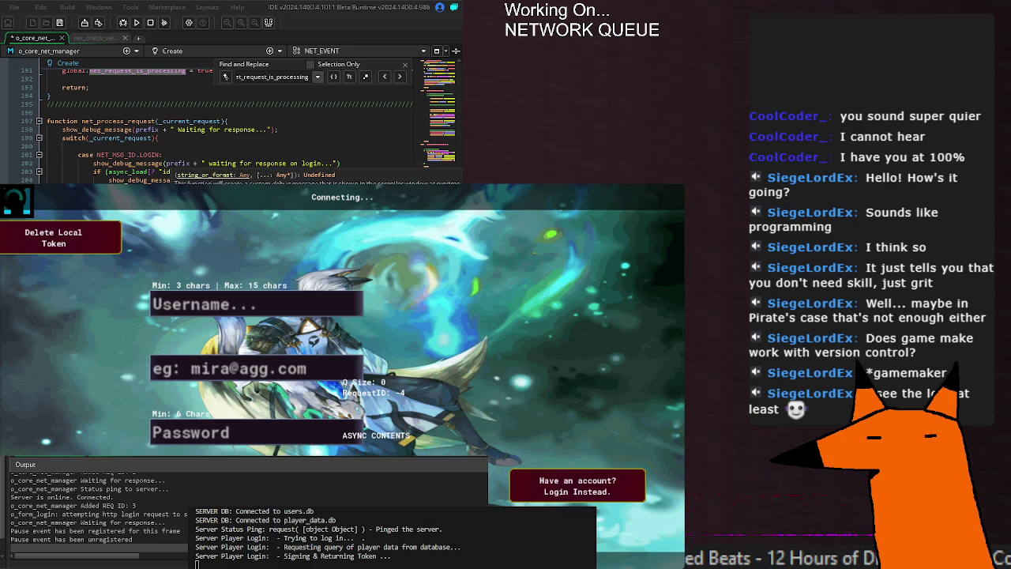
pyautogui.press('F5')
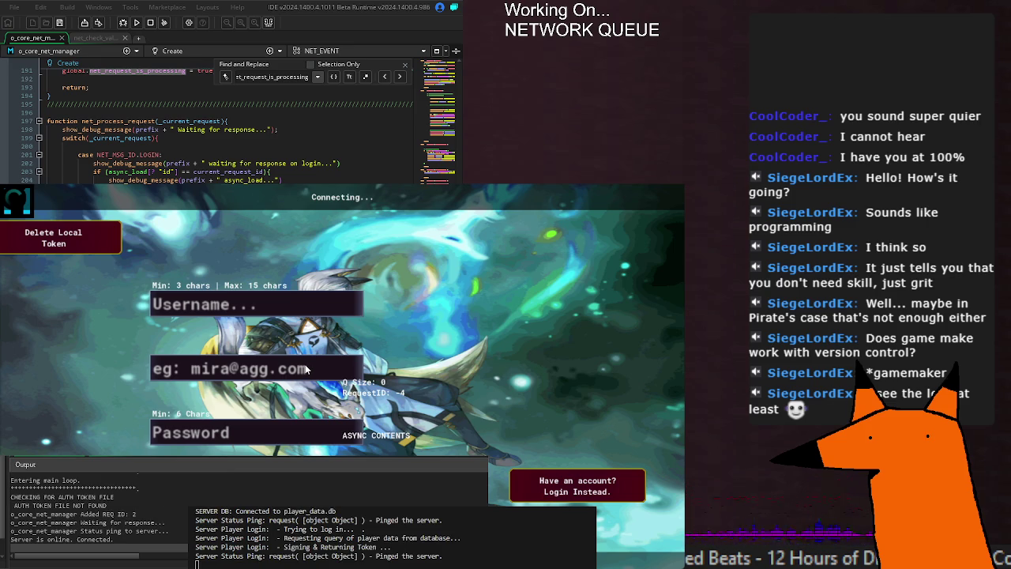
pyautogui.click(251, 432)
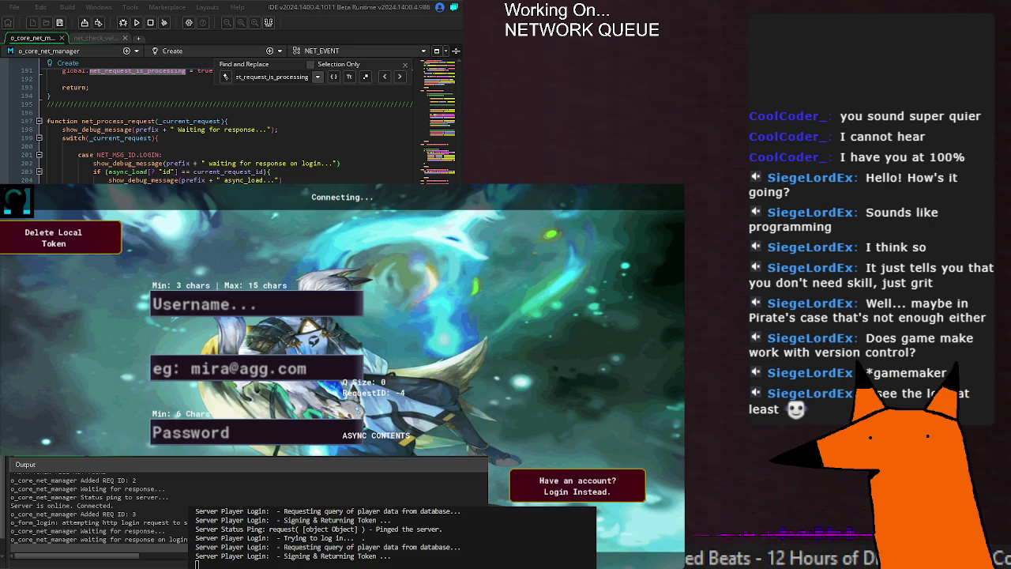
pyautogui.click(322, 175)
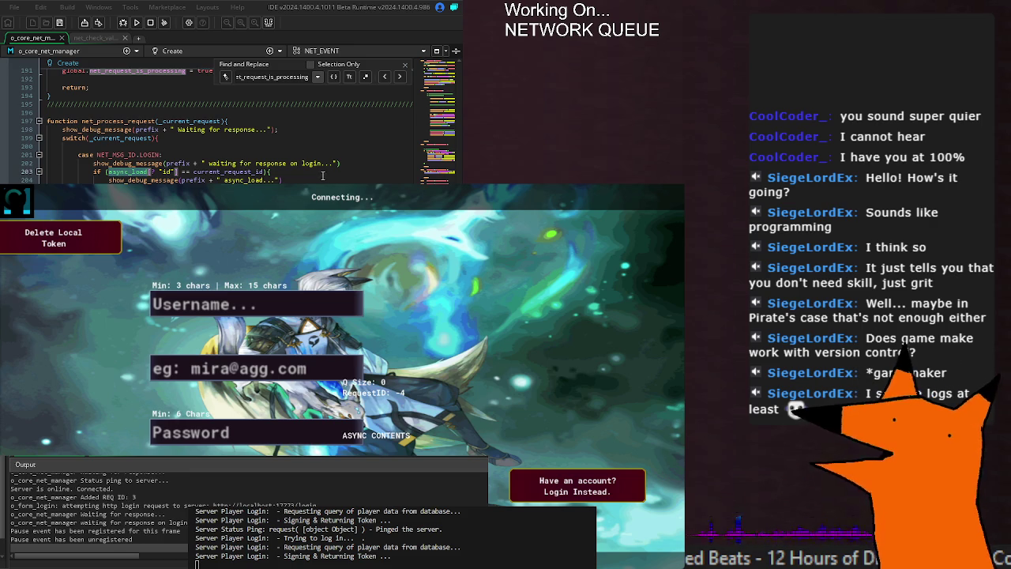
pyautogui.click(158, 505)
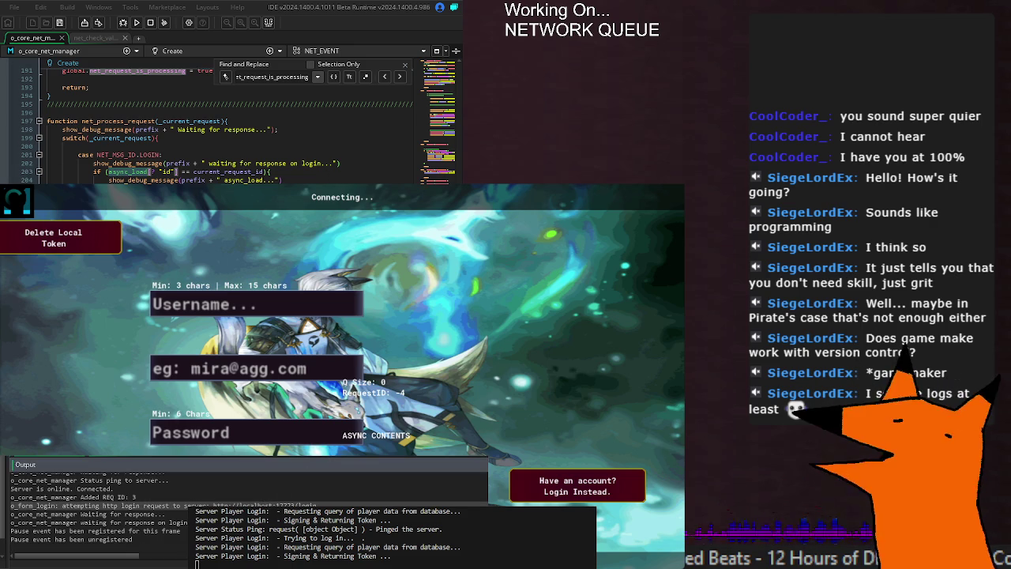
pyautogui.click(115, 178)
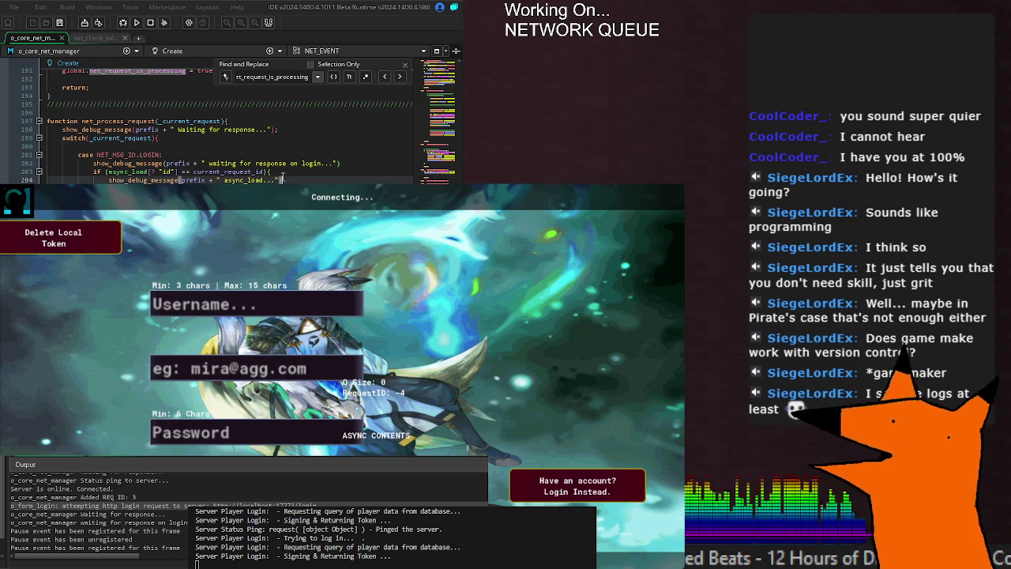
pyautogui.moveTo(122, 172)
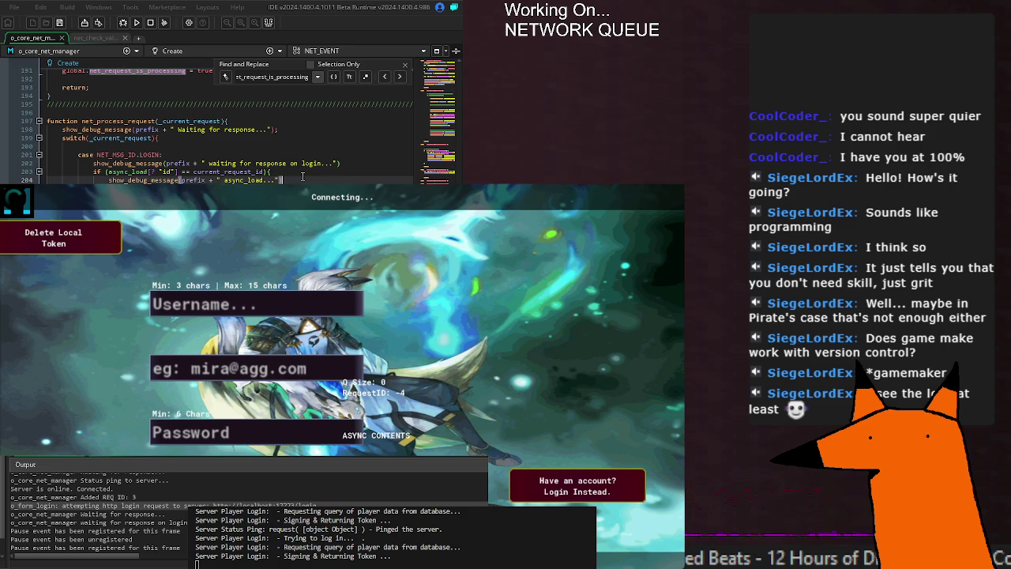
pyautogui.click(298, 173)
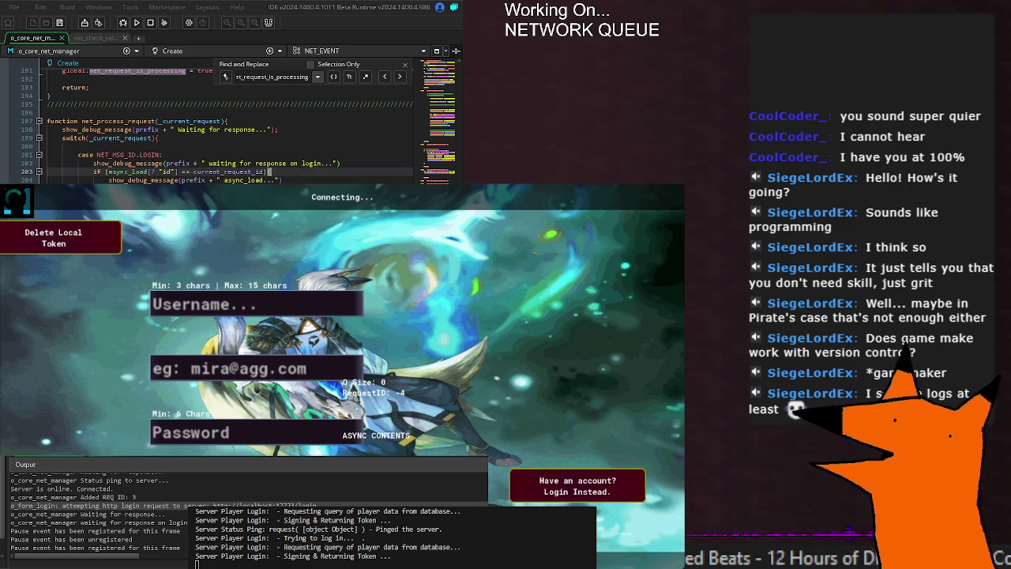
pyautogui.scroll(-16, 297, 173)
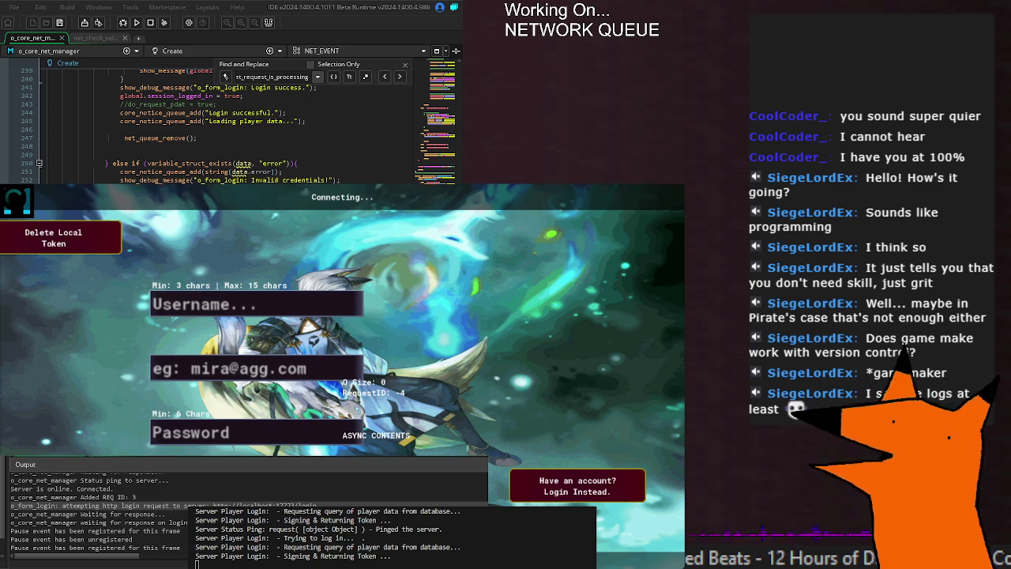
pyautogui.scroll(3, 78, 525)
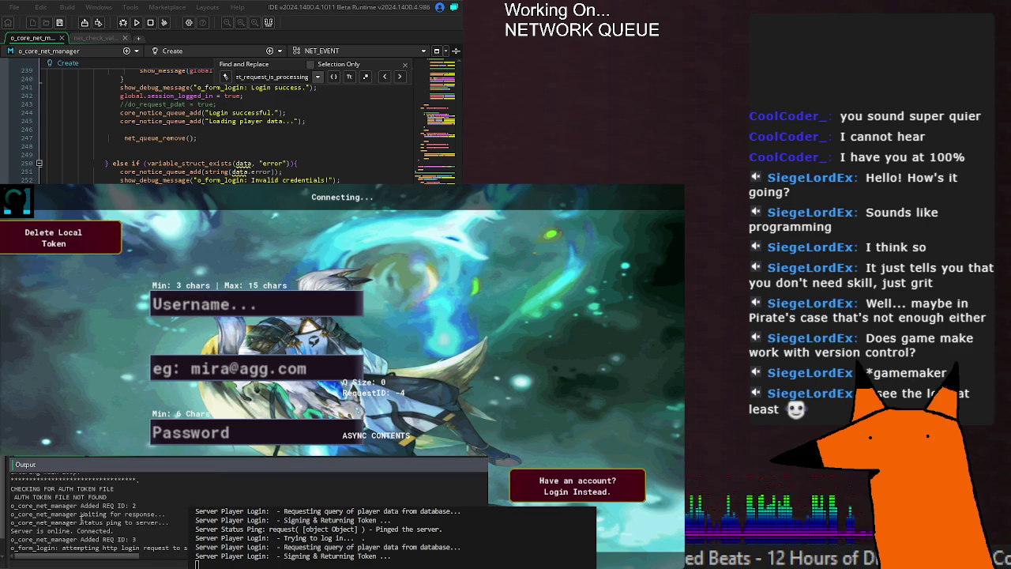
pyautogui.moveTo(81, 506); pyautogui.dragTo(126, 505)
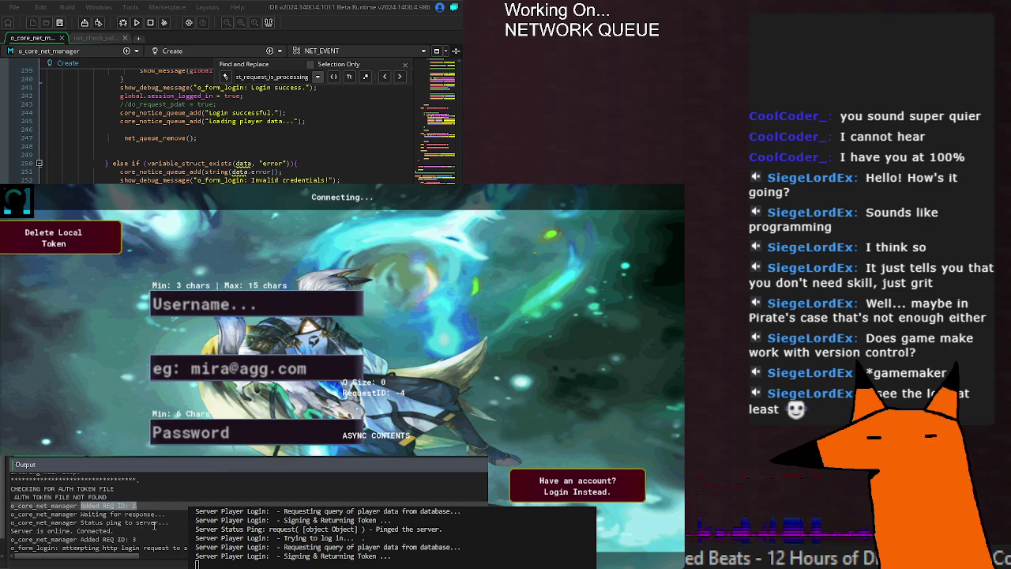
pyautogui.click(79, 517)
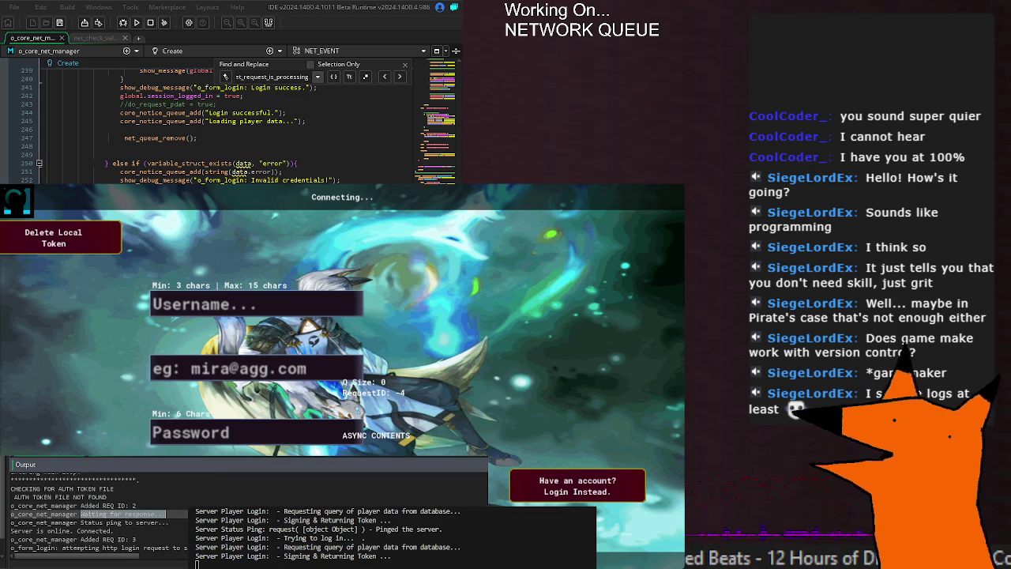
pyautogui.moveTo(80, 522); pyautogui.dragTo(167, 522)
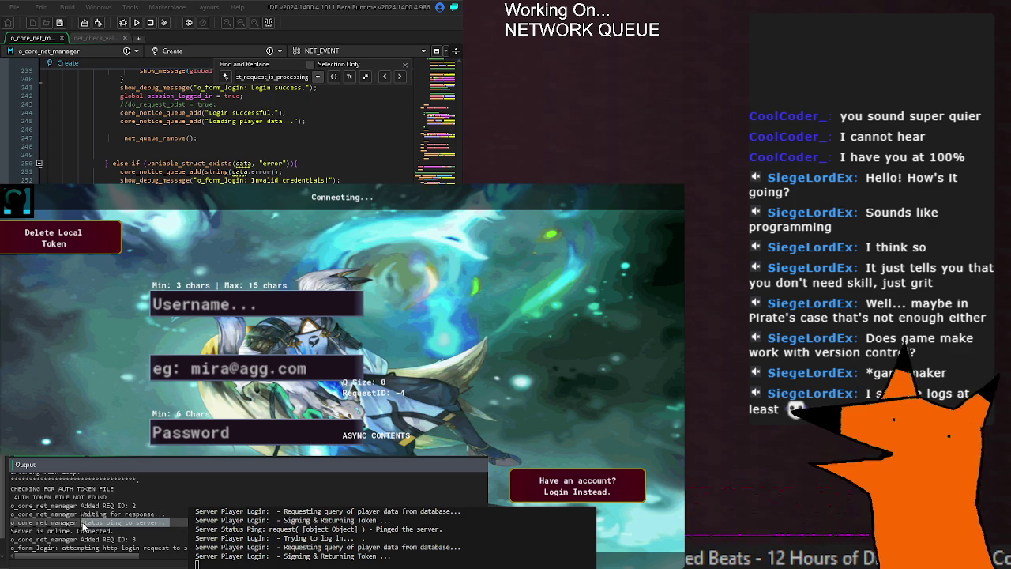
pyautogui.moveTo(11, 531); pyautogui.dragTo(162, 532)
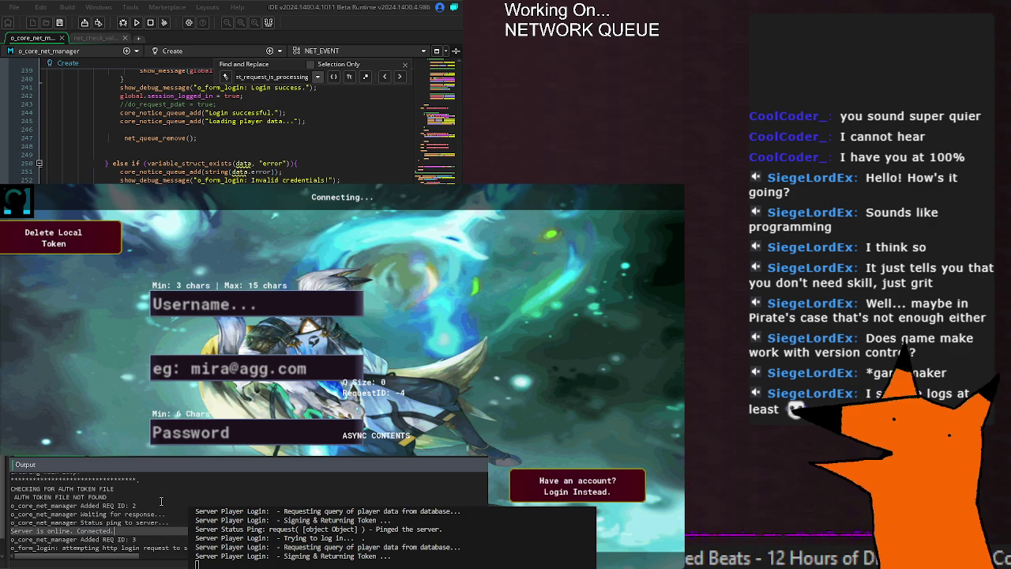
pyautogui.scroll(15, 229, 126)
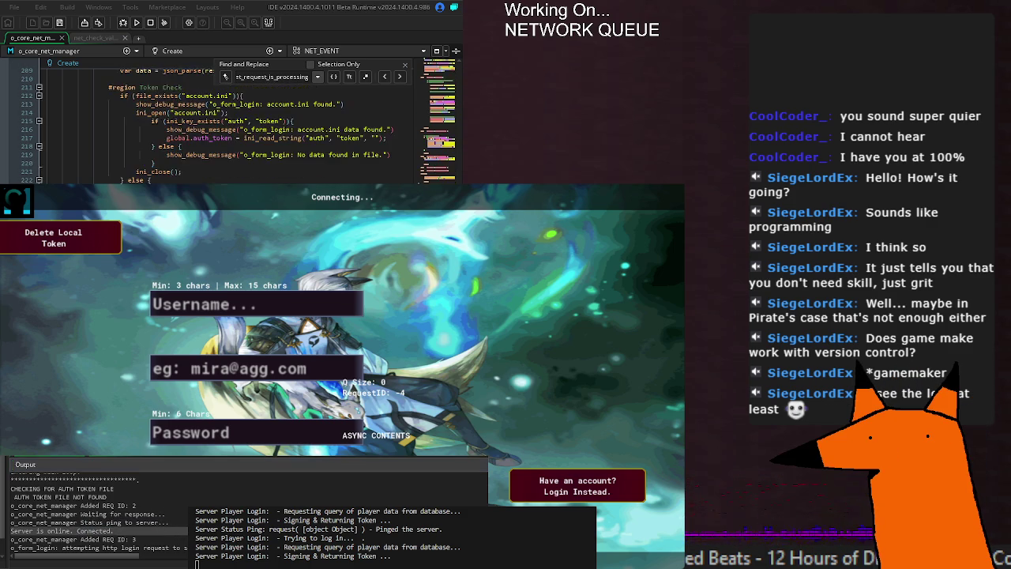
pyautogui.scroll(-5, 229, 126)
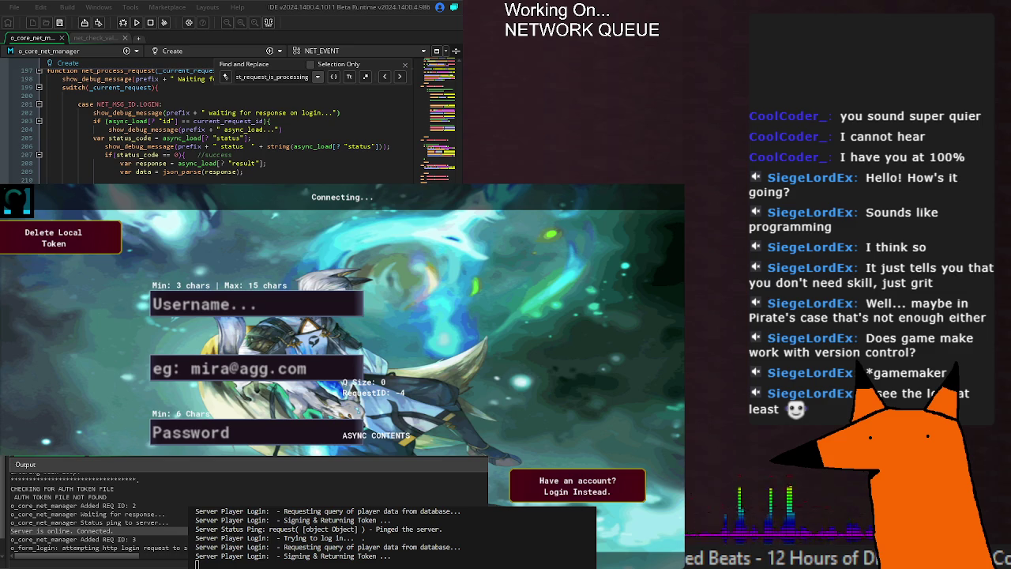
# Jump to the net_request_is_processing assignment, review the surrounding code, and rerun the game
pyautogui.press('Return')
pyautogui.press('Return')
pyautogui.press('Return')
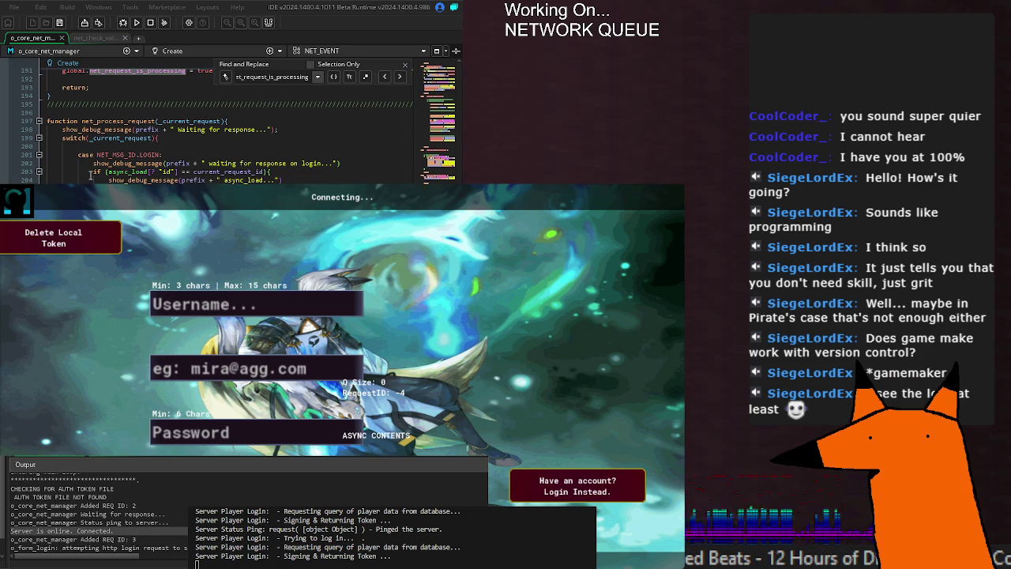
pyautogui.scroll(-20, 90, 175)
pyautogui.scroll(-10, 90, 175)
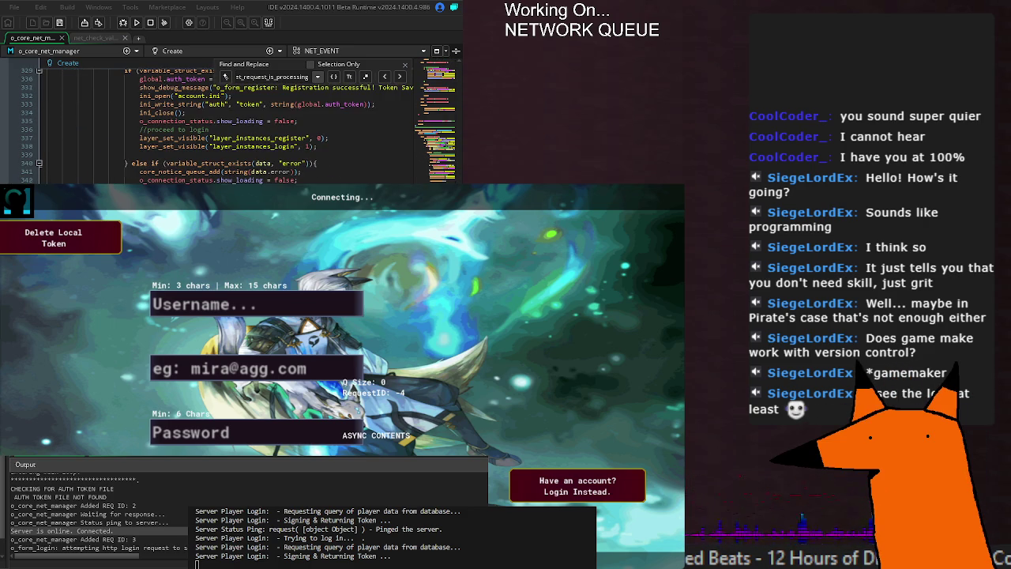
pyautogui.scroll(-8, 213, 126)
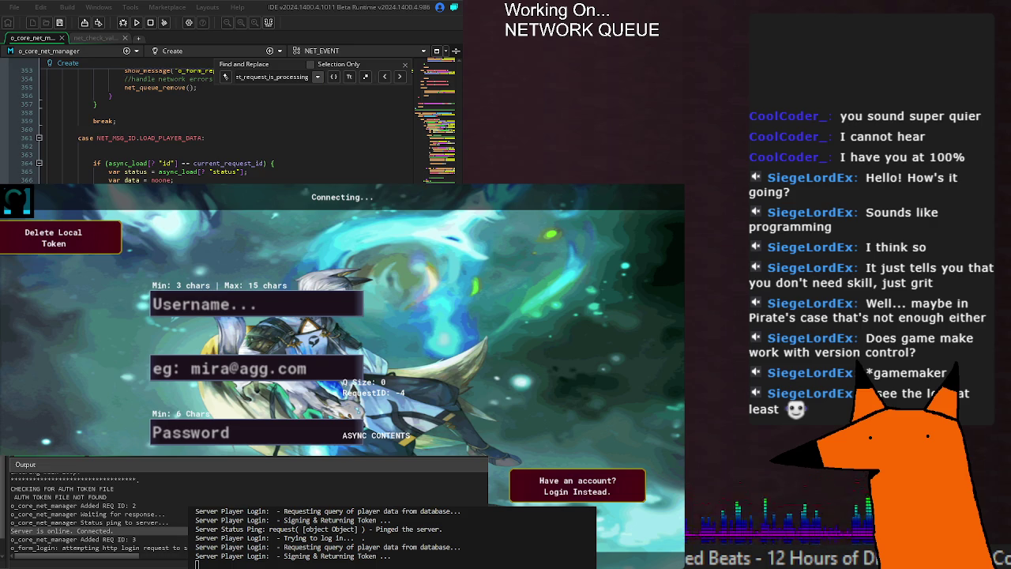
pyautogui.scroll(6, 214, 127)
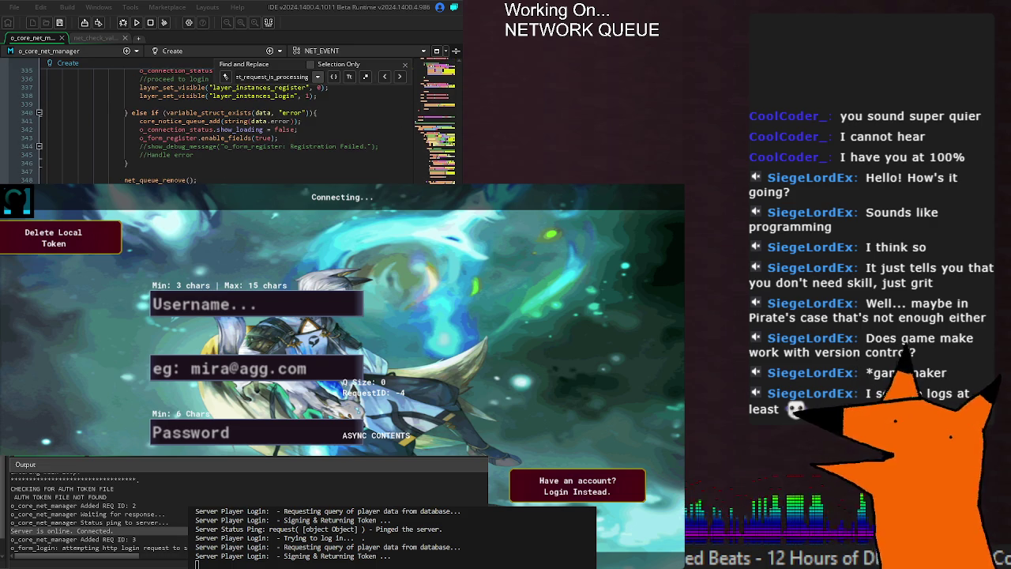
pyautogui.scroll(20, 214, 127)
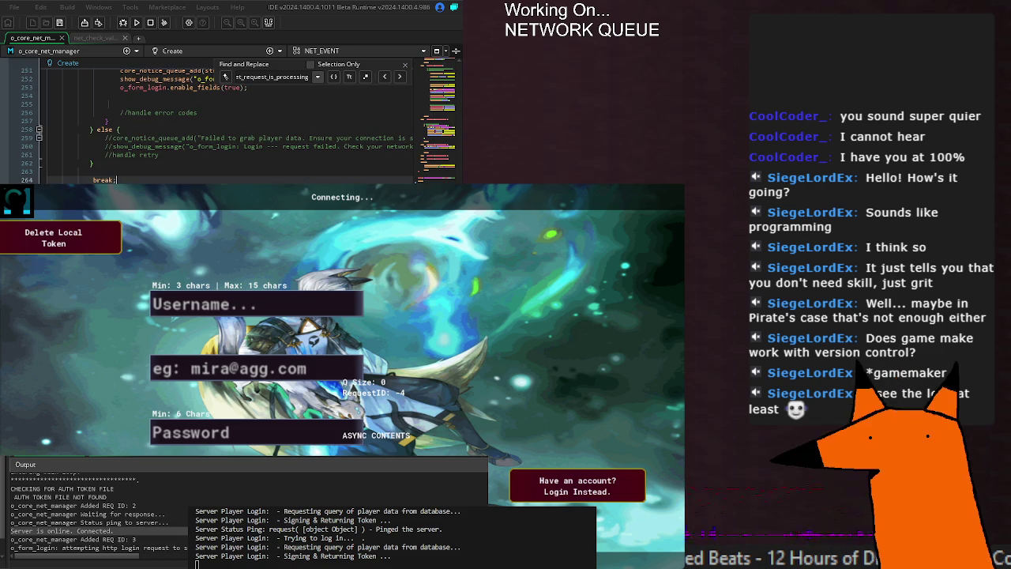
pyautogui.scroll(10, 213, 127)
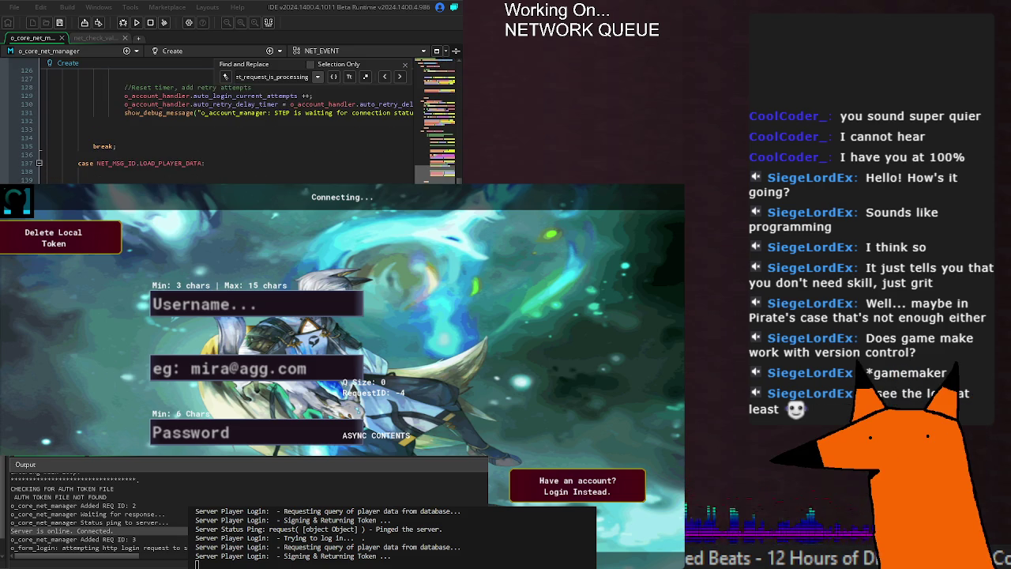
pyautogui.scroll(6, 214, 127)
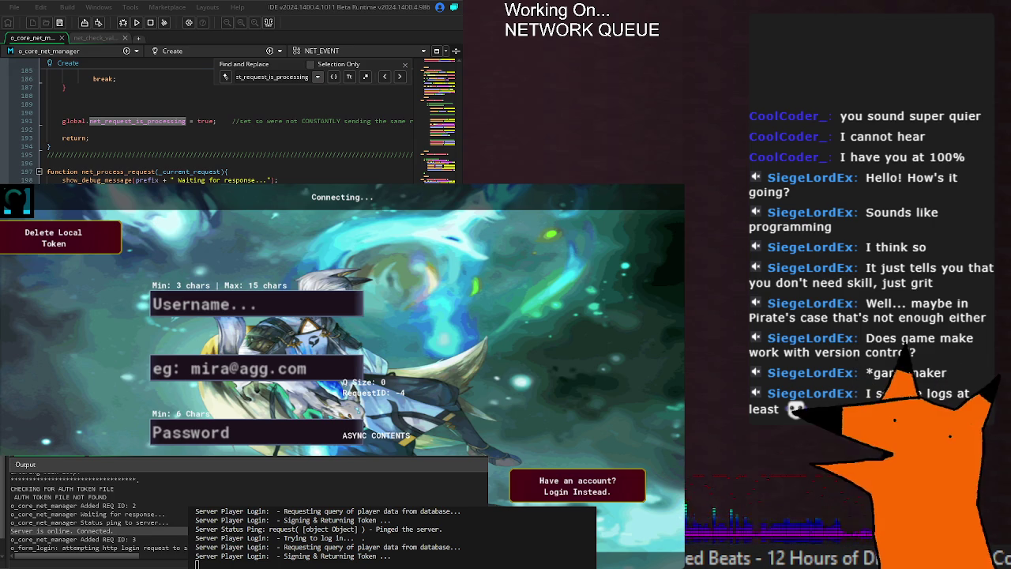
pyautogui.scroll(-2, 230, 127)
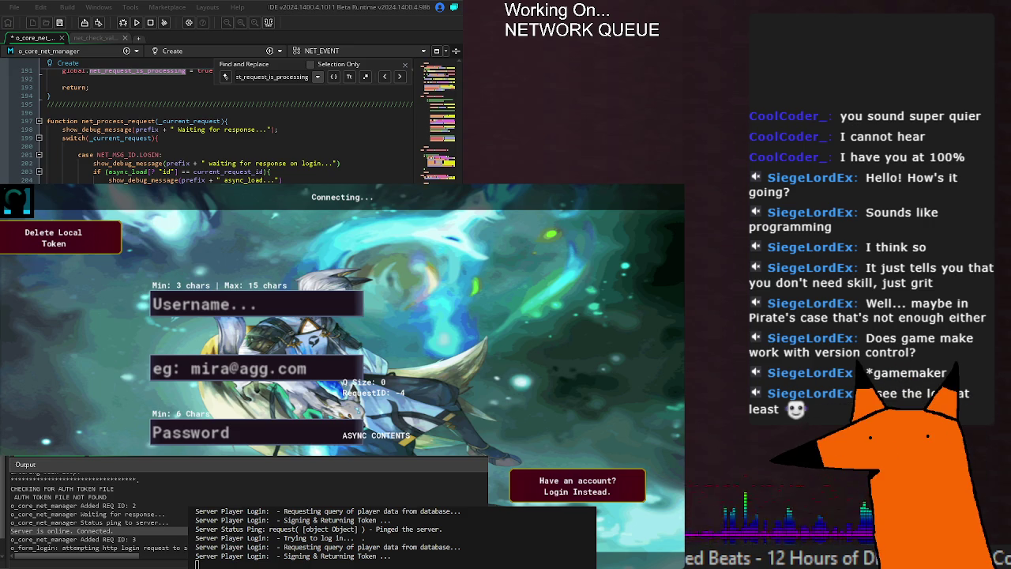
pyautogui.press('F5')
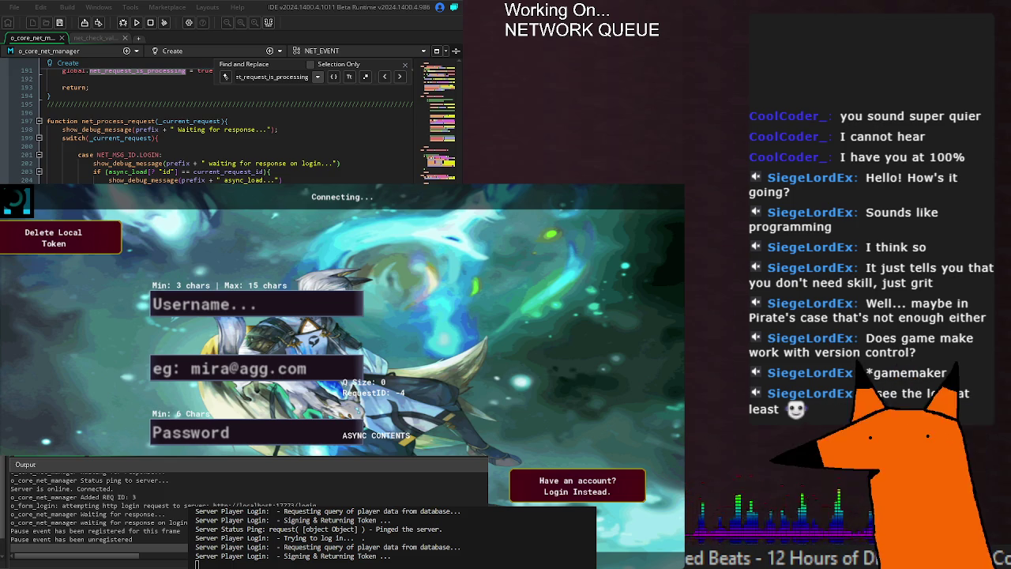
# Go back to line 28's global.net_request_is_processing = false initialisation, then rerun the game
pyautogui.press('Return')
pyautogui.press('Return')
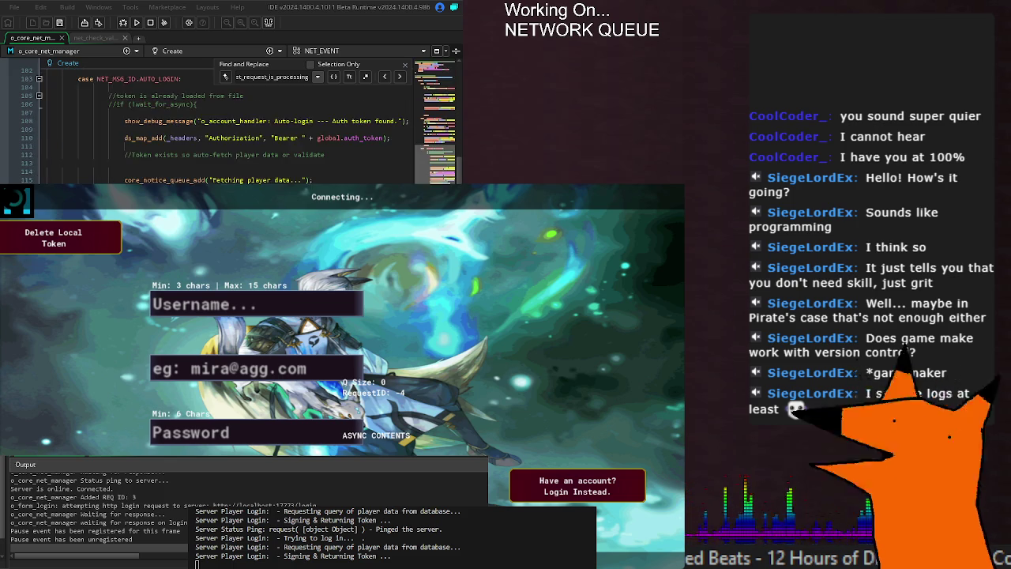
pyautogui.press('Return')
pyautogui.press('Return')
pyautogui.press('Return')
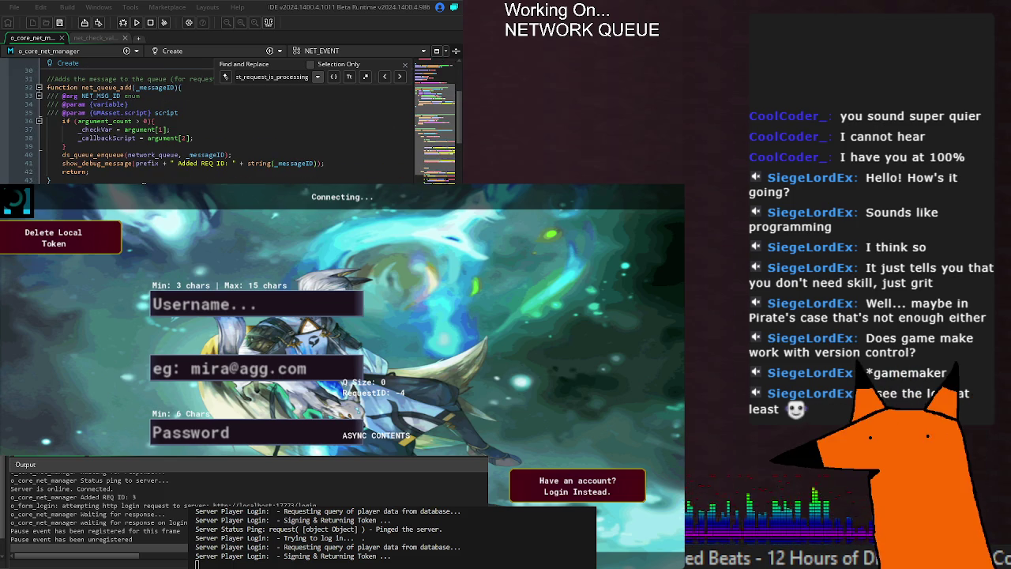
pyautogui.scroll(4, 229, 126)
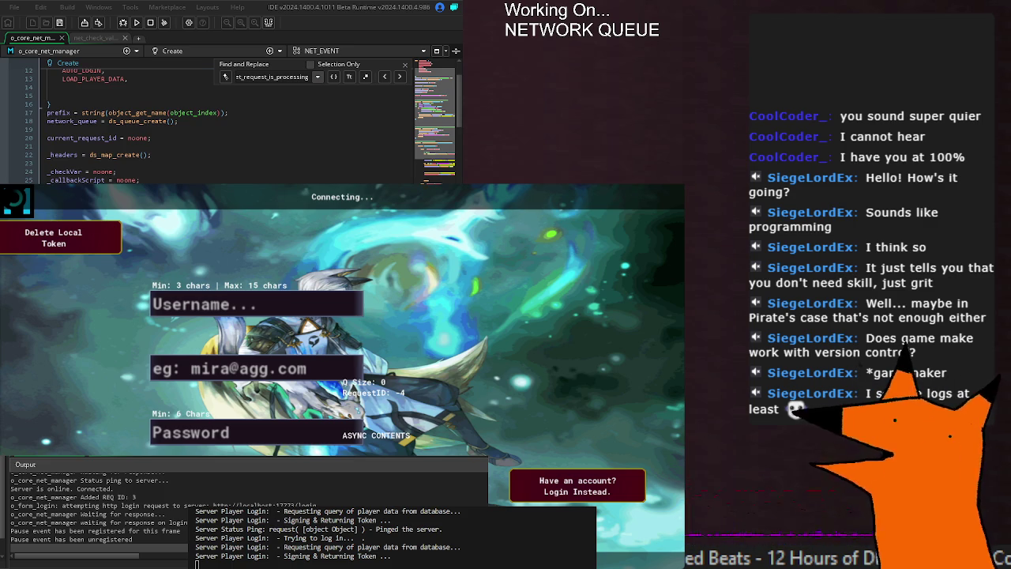
pyautogui.scroll(-4, 229, 126)
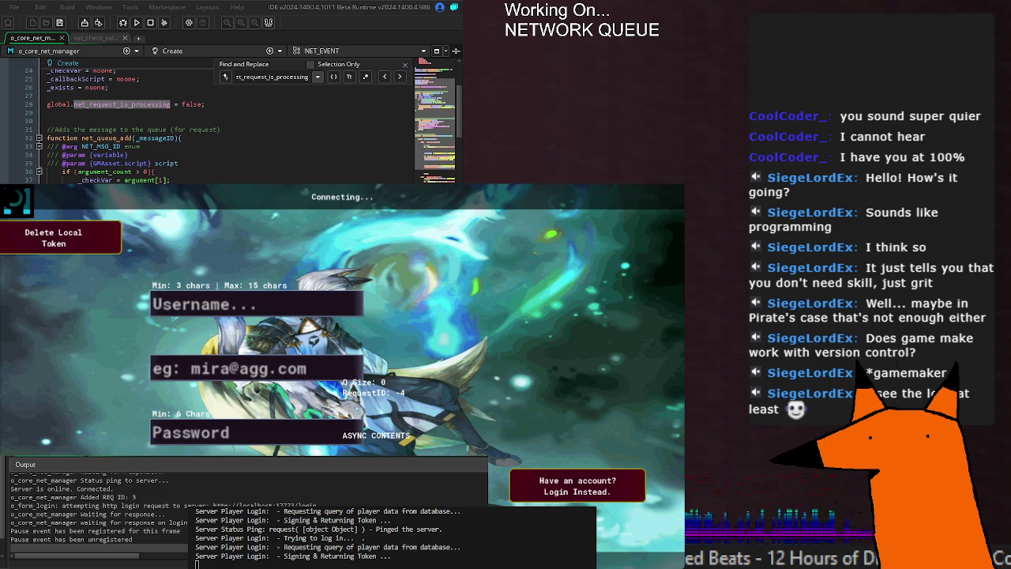
pyautogui.click(137, 23)
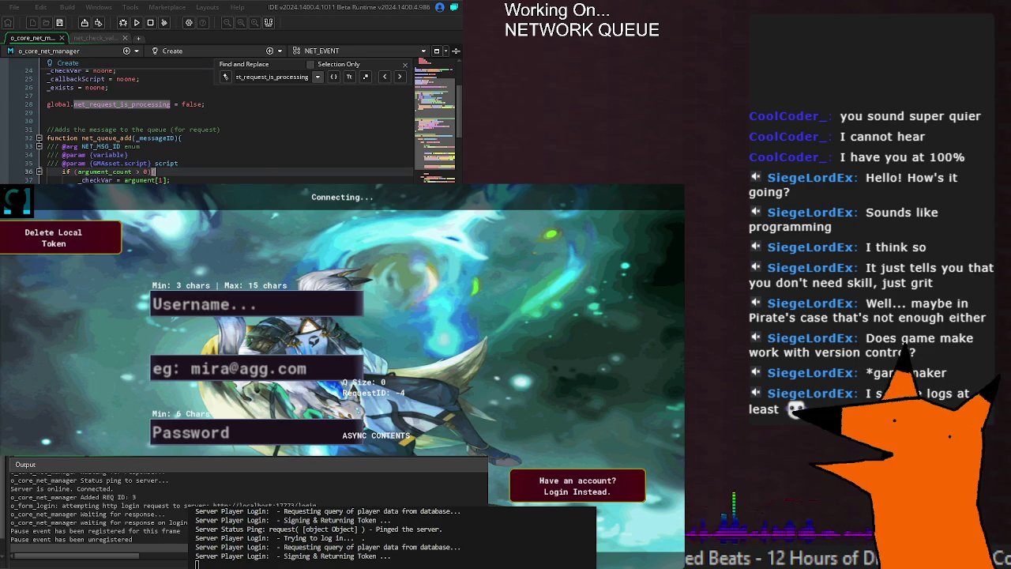
# Paste an edit near the net_request_is_processing match in o_core_net_manager's Create event, then rerun the game
pyautogui.scroll(8, 229, 127)
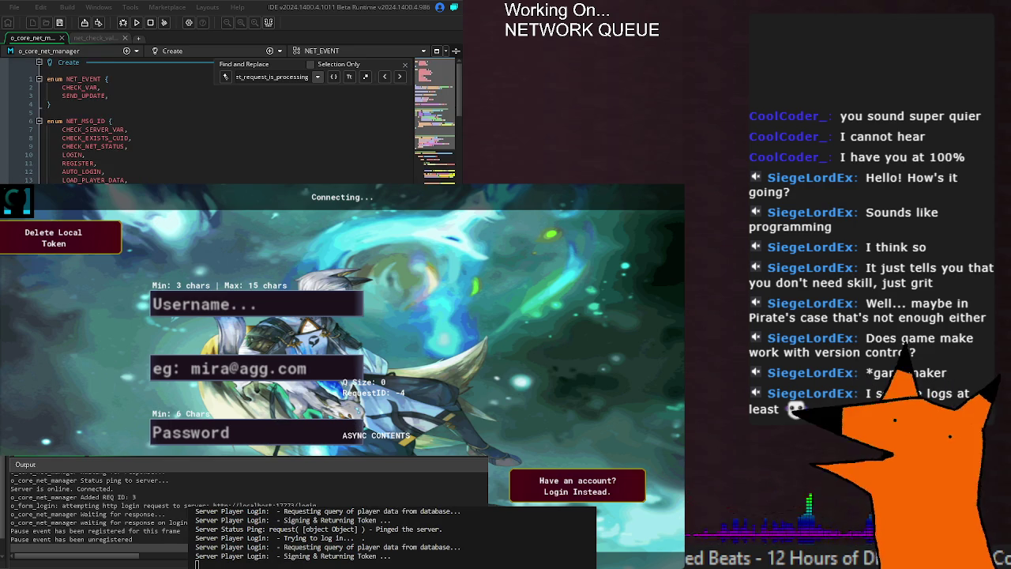
pyautogui.hotkey('ctrl', 'v')
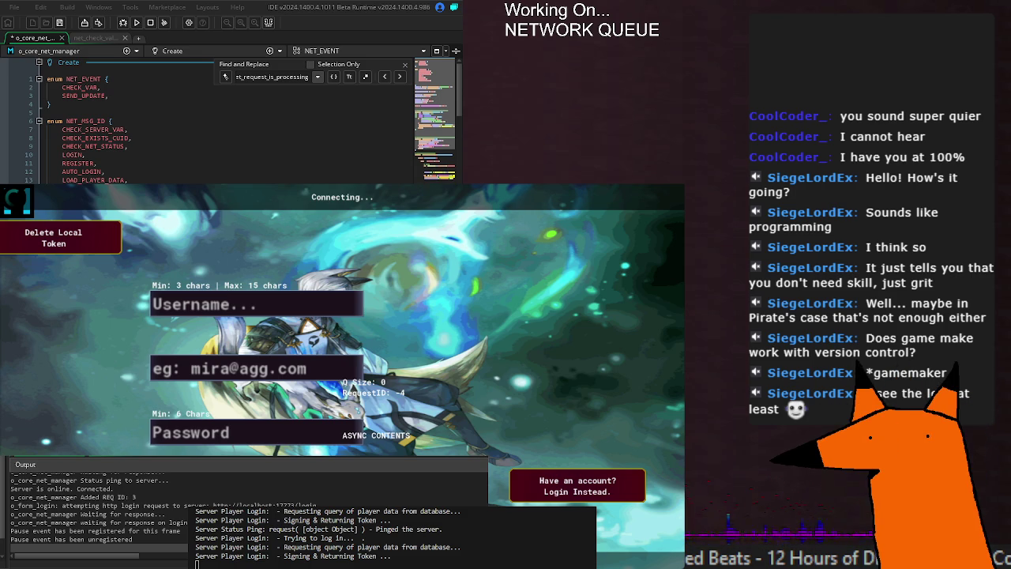
pyautogui.scroll(-20, 229, 126)
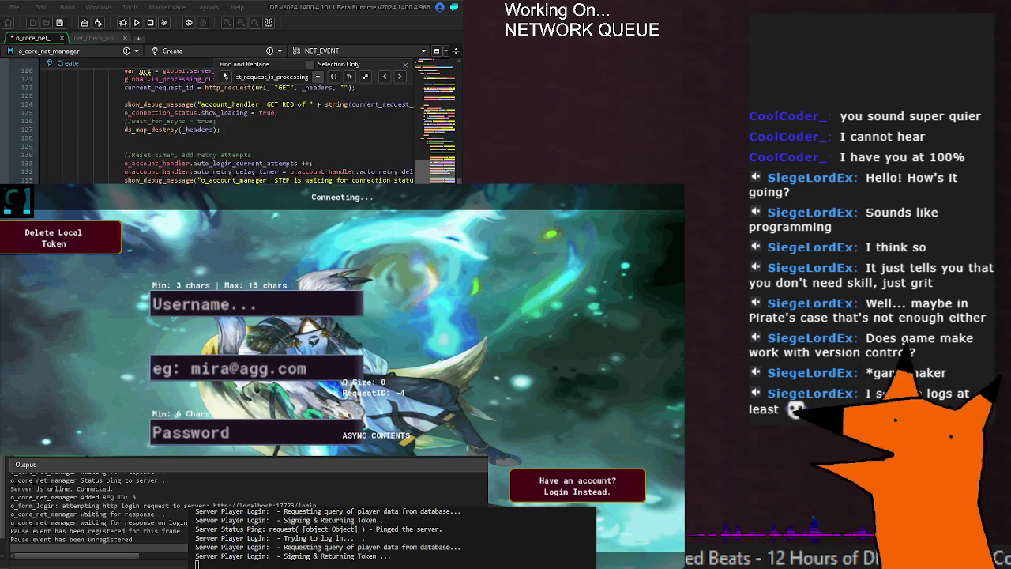
pyautogui.scroll(-20, 229, 126)
pyautogui.scroll(-20, 229, 126)
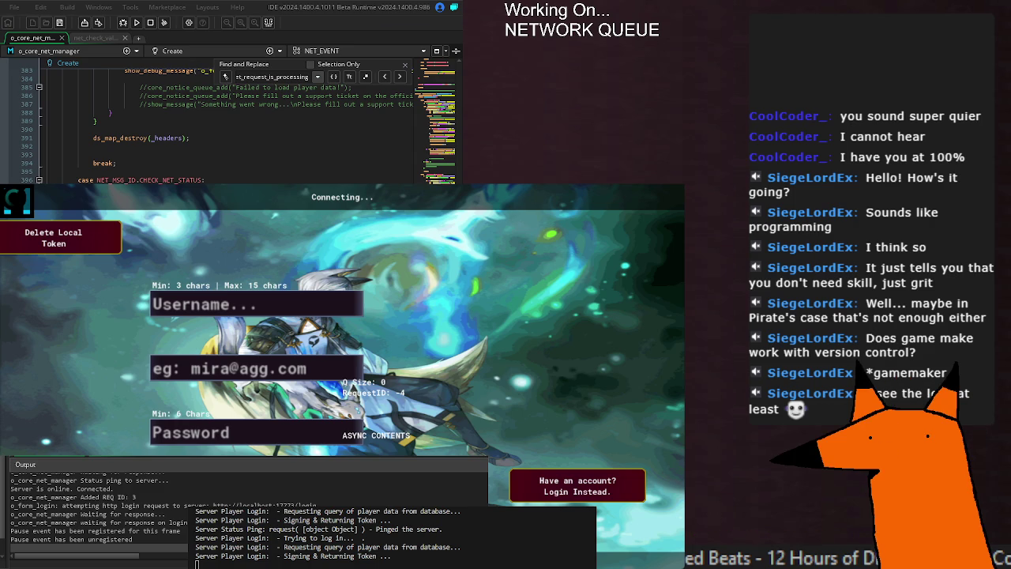
pyautogui.scroll(15, 237, 127)
pyautogui.scroll(20, 237, 127)
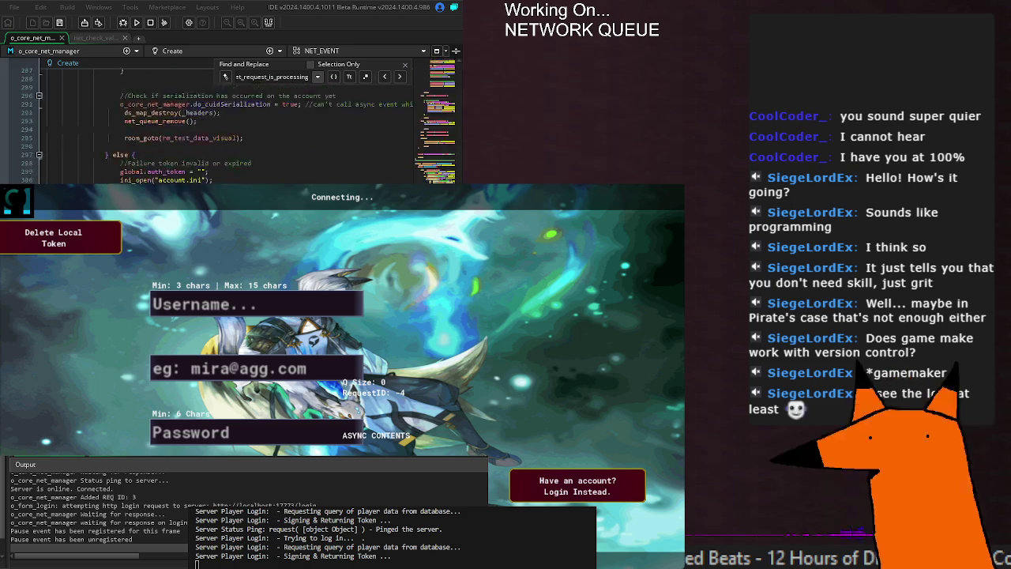
pyautogui.scroll(-12, 237, 122)
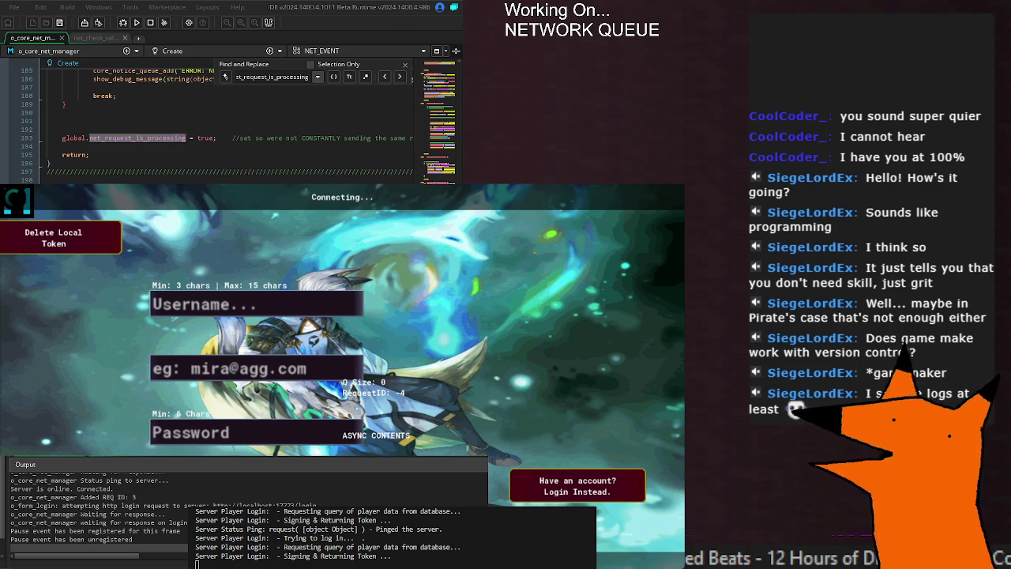
pyautogui.click(137, 22)
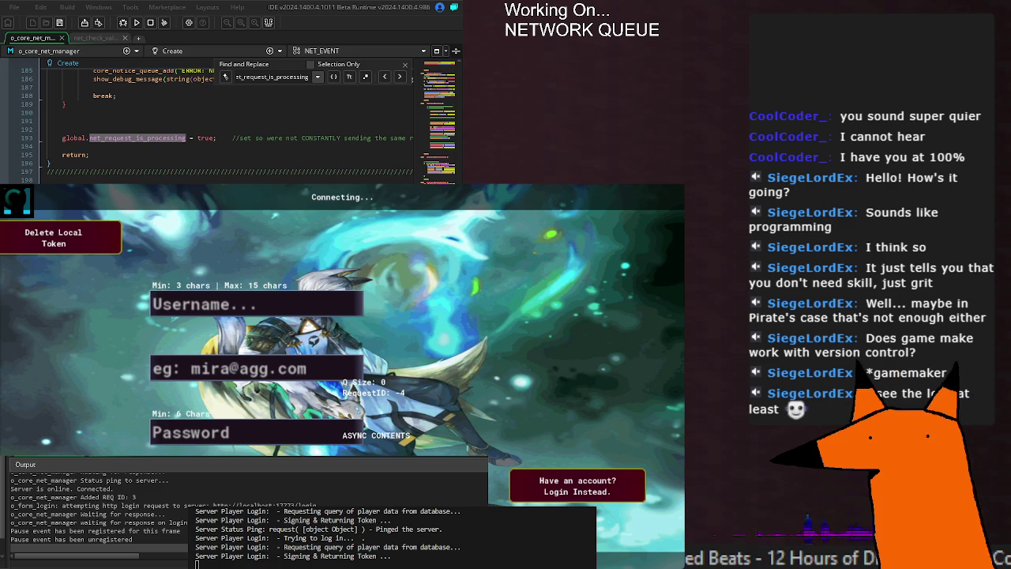
# Edit the code below the line 29 net_request_is_processing declaration, save, and run the game
pyautogui.hotkey('ctrl', 'Home')
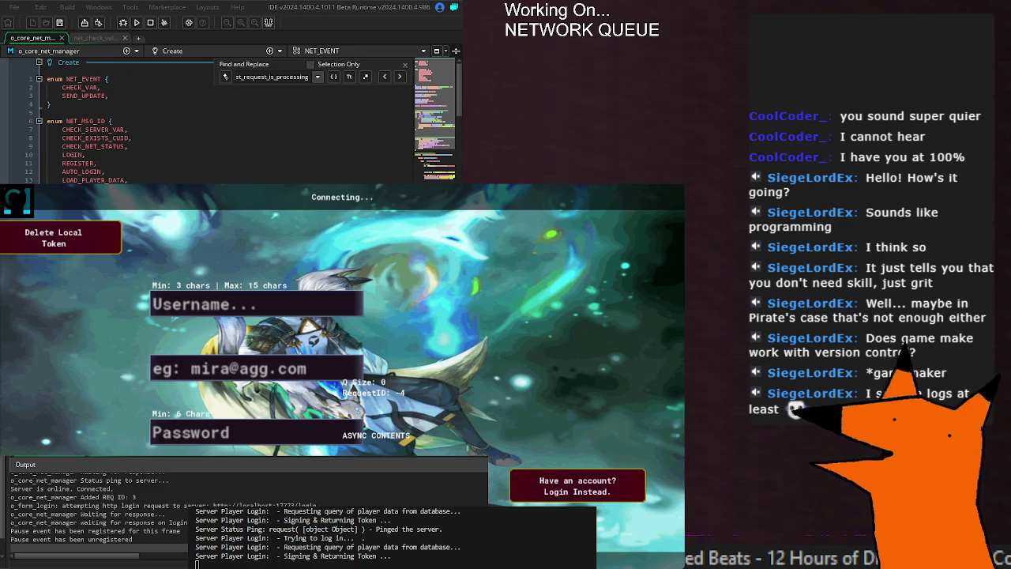
pyautogui.press('Return')
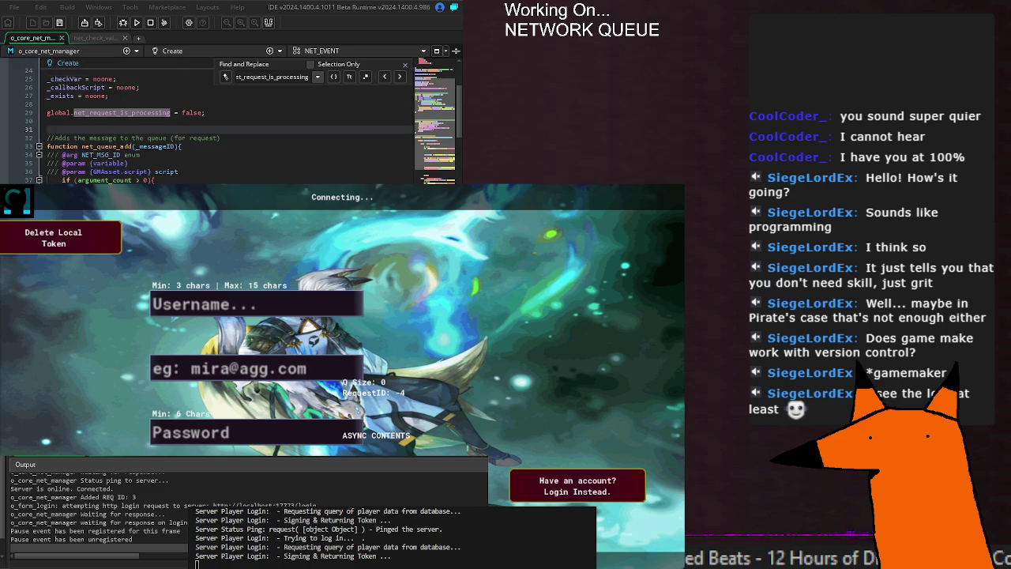
pyautogui.scroll(-2, 251, 121)
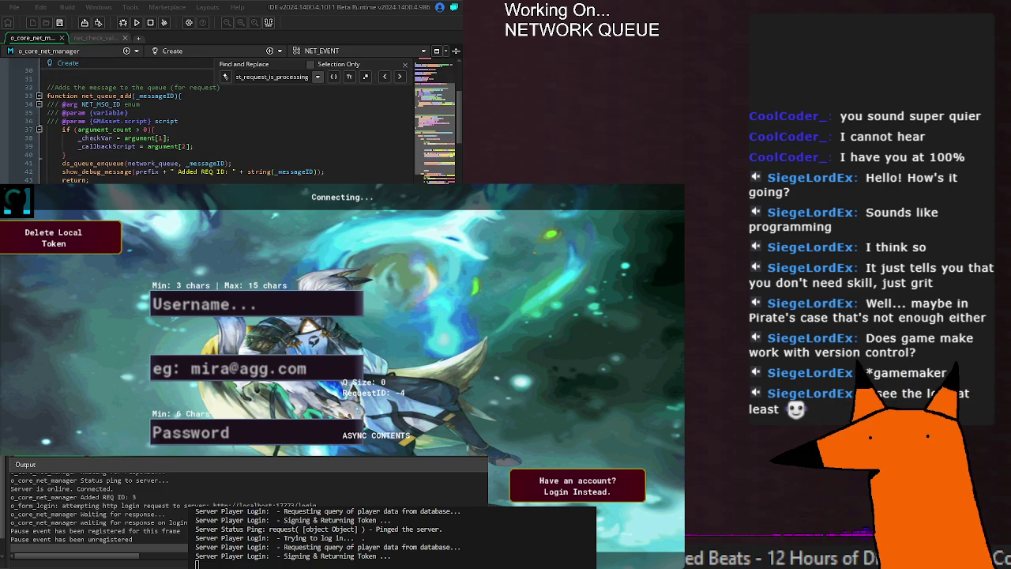
pyautogui.press('Tab')
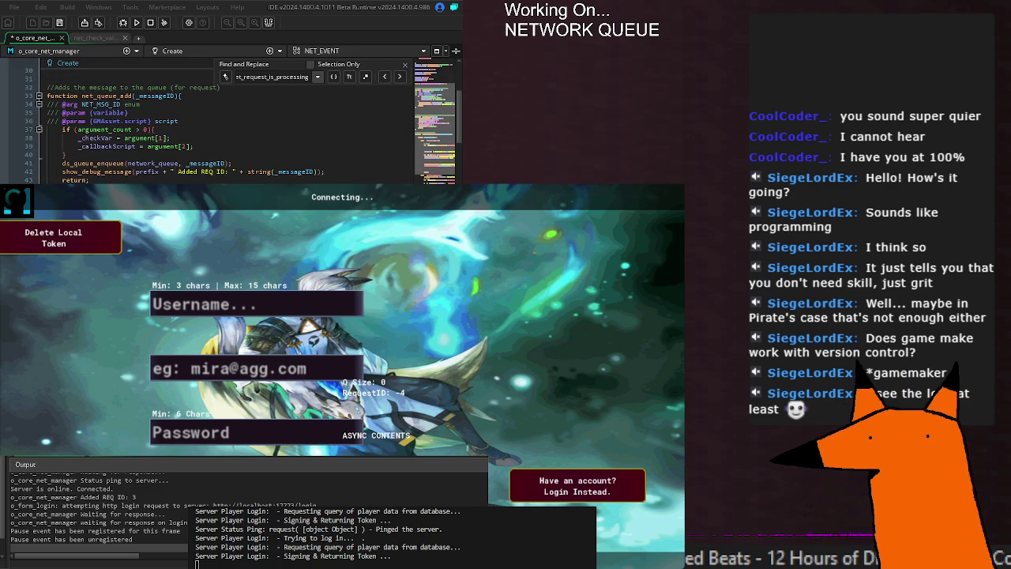
pyautogui.hotkey('ctrl', 's')
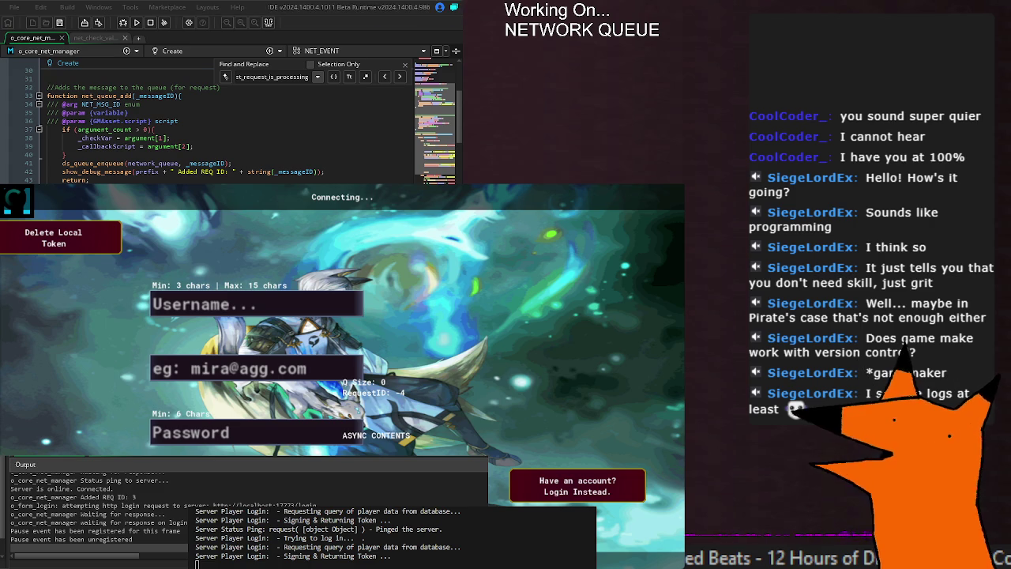
pyautogui.press('F5')
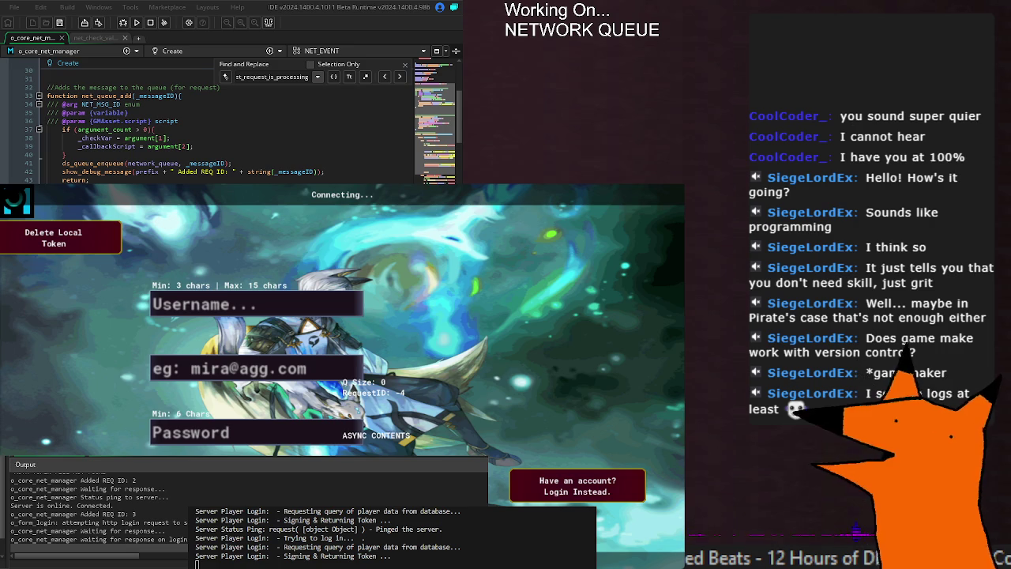
# Step through the further net_request_is_processing matches in the login code
pyautogui.click(132, 539)
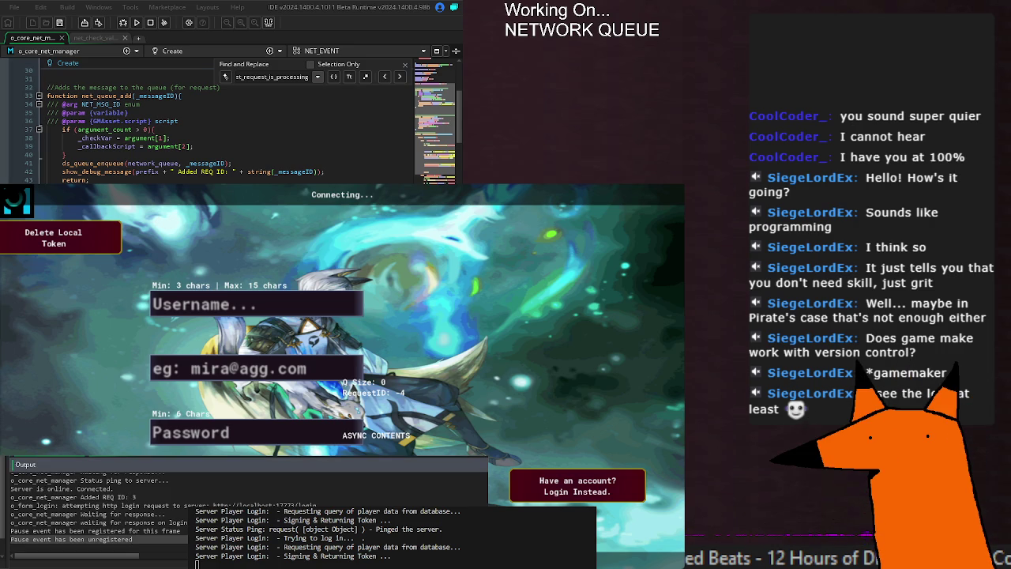
pyautogui.press('Return')
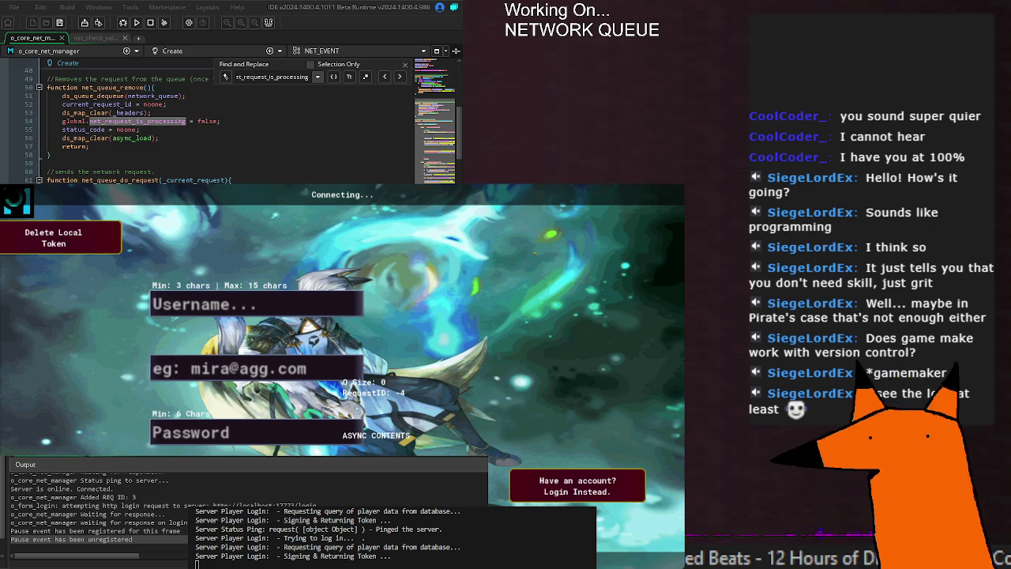
pyautogui.press('Return')
pyautogui.press('Return')
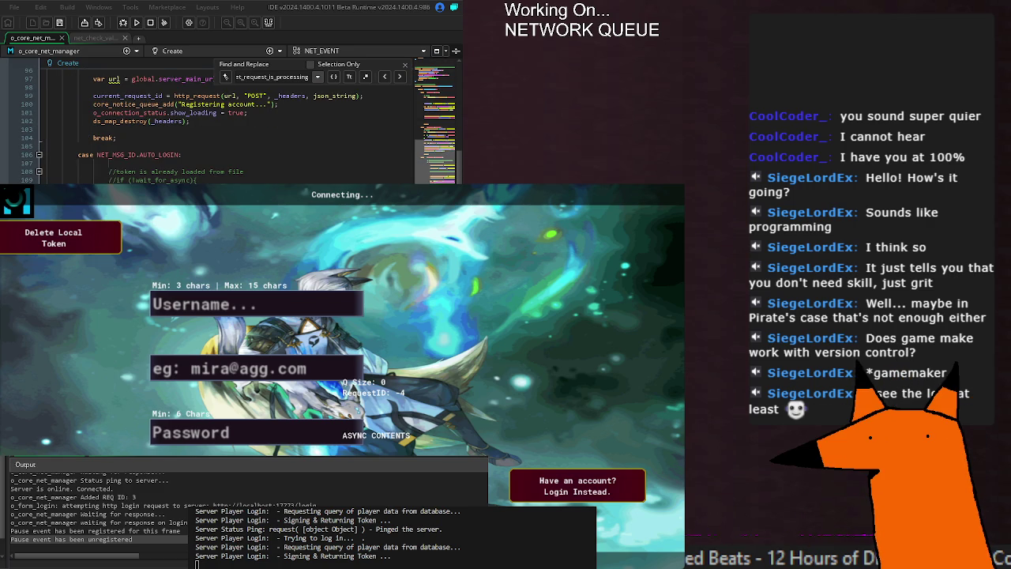
pyautogui.hotkey('alt', 'Tab')
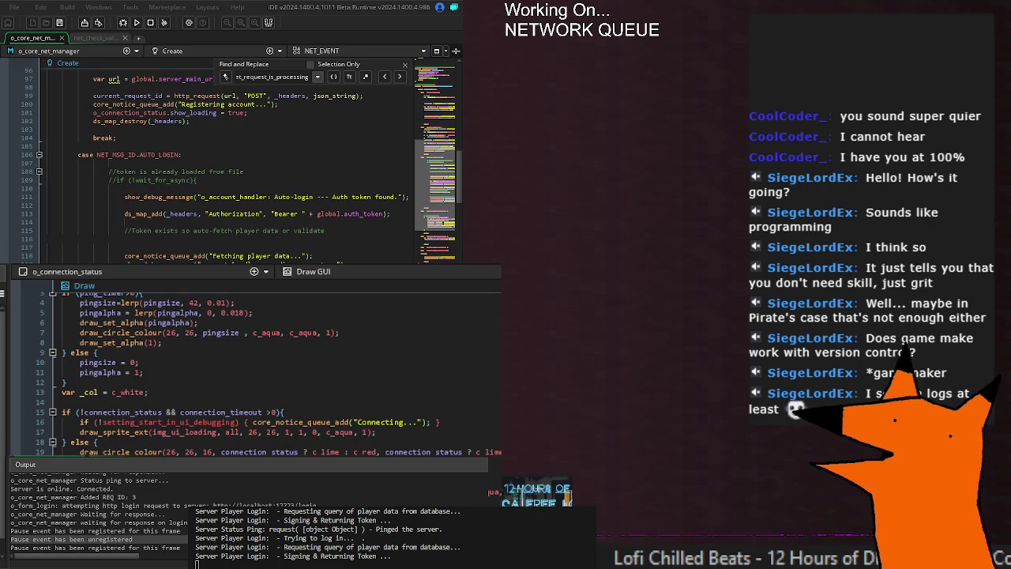
# Step through each remaining net_request_is_processing match in the login processing code
pyautogui.scroll(-10, 237, 158)
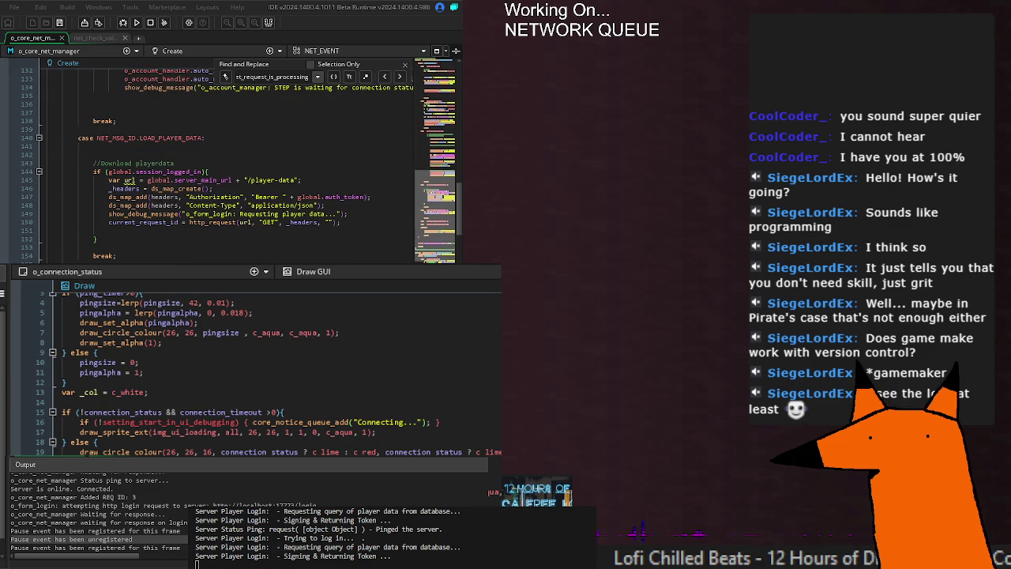
pyautogui.press('Return')
pyautogui.press('Return')
pyautogui.press('Return')
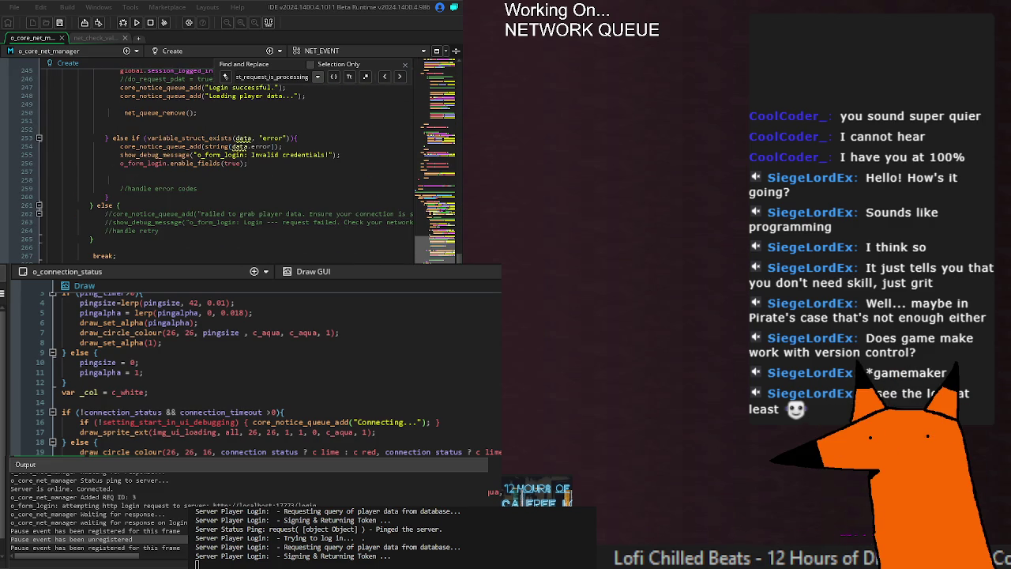
pyautogui.press('Return')
pyautogui.press('Return')
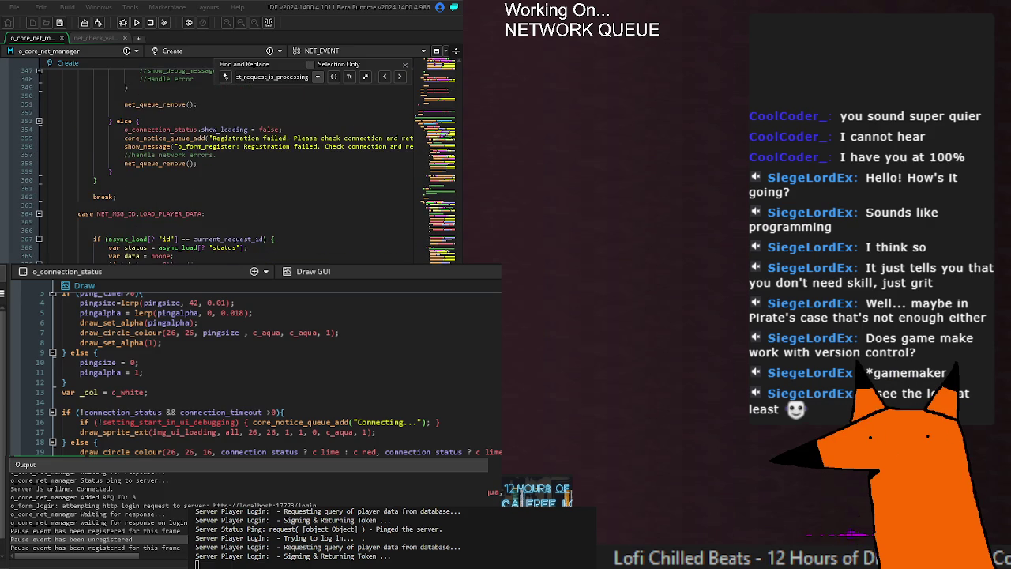
pyautogui.press('Return')
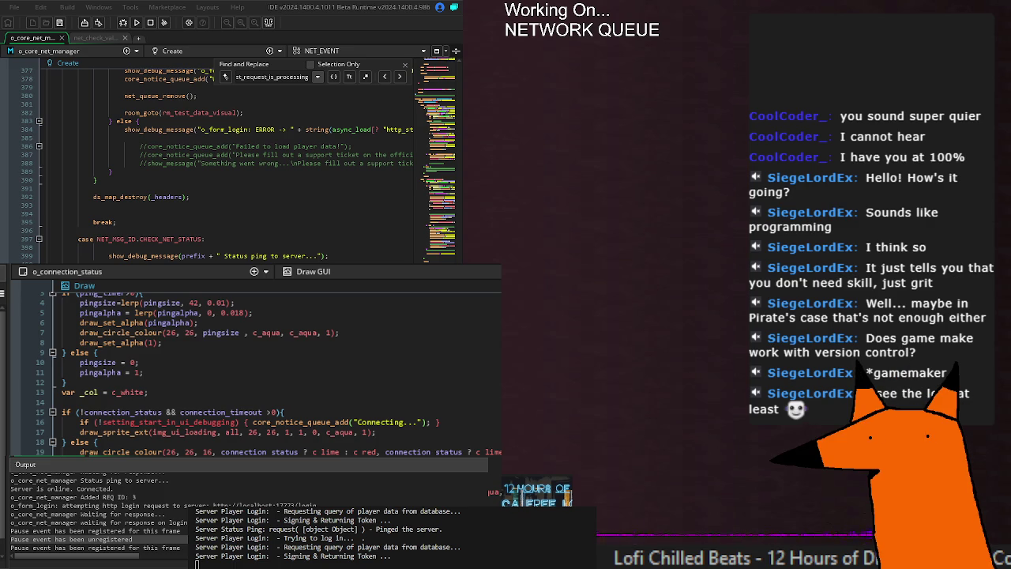
# Review net_process_request's LOGIN case, clean the project build, and run the game again
pyautogui.scroll(20, 230, 158)
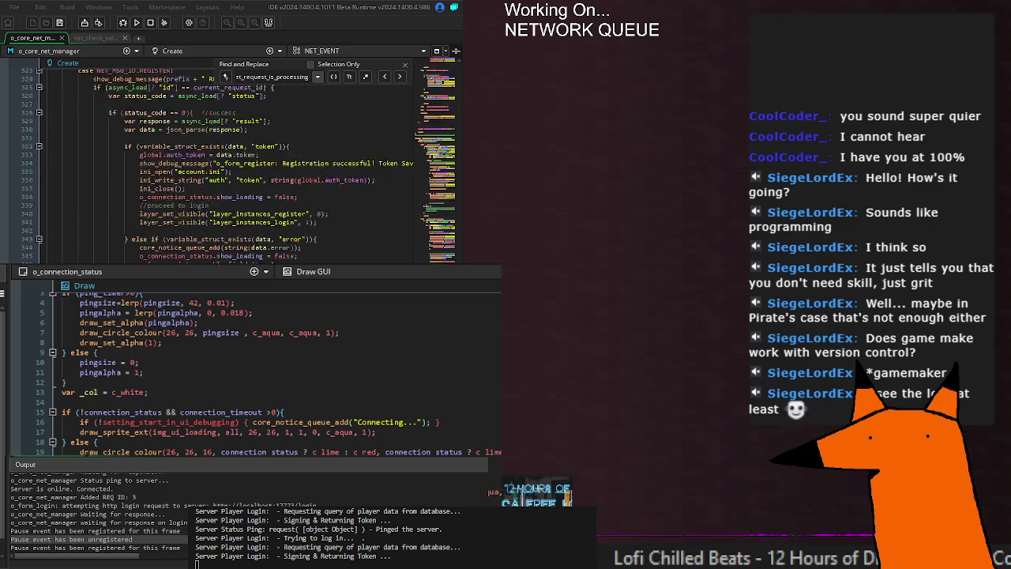
pyautogui.scroll(12, 229, 158)
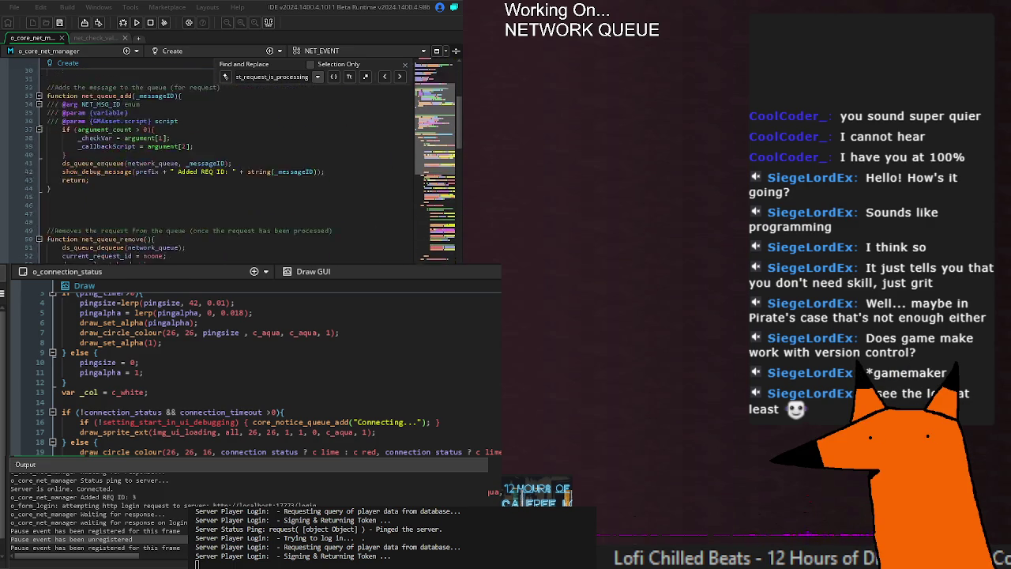
pyautogui.scroll(-20, 229, 158)
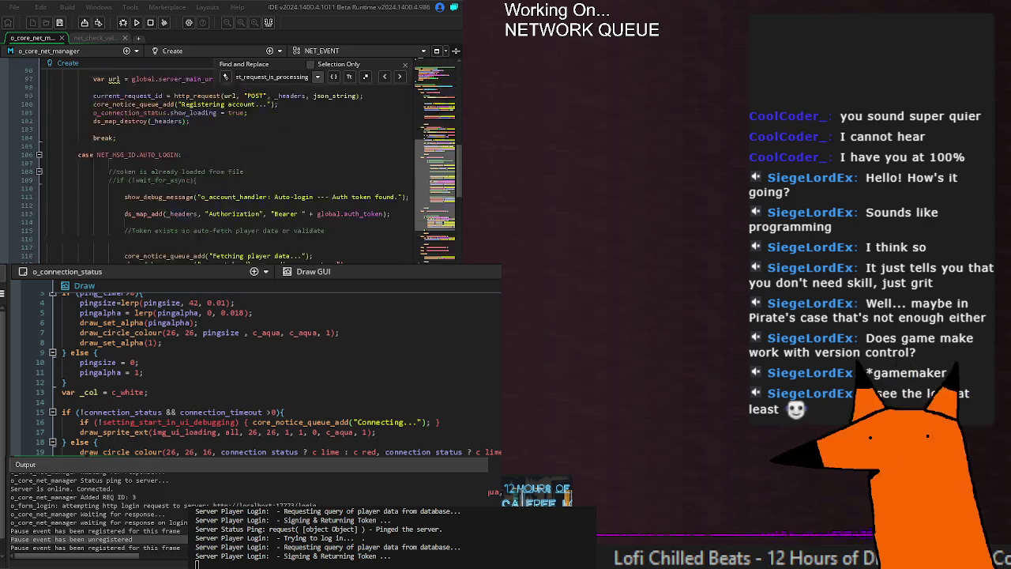
pyautogui.scroll(4, 237, 189)
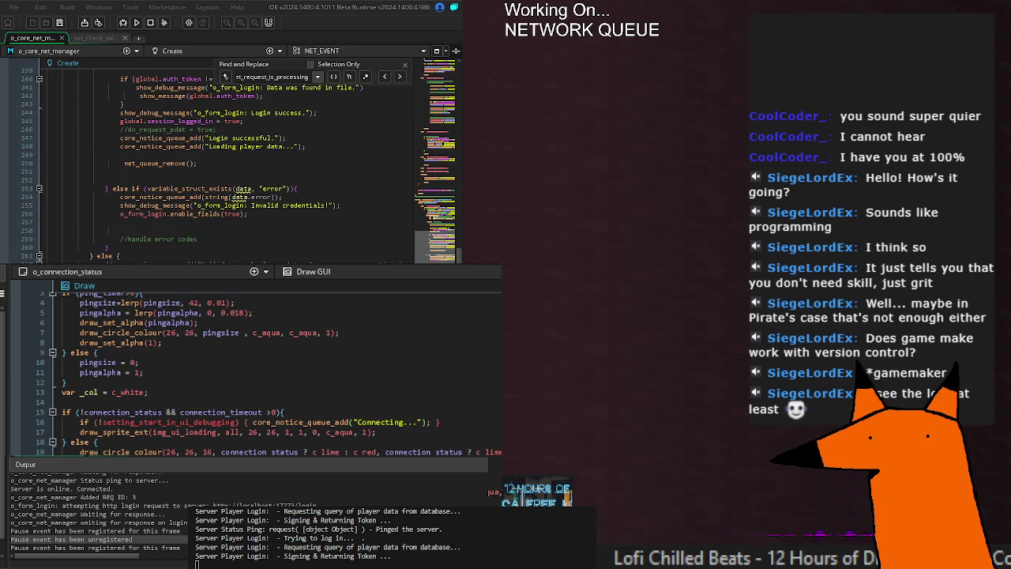
pyautogui.scroll(9, 229, 166)
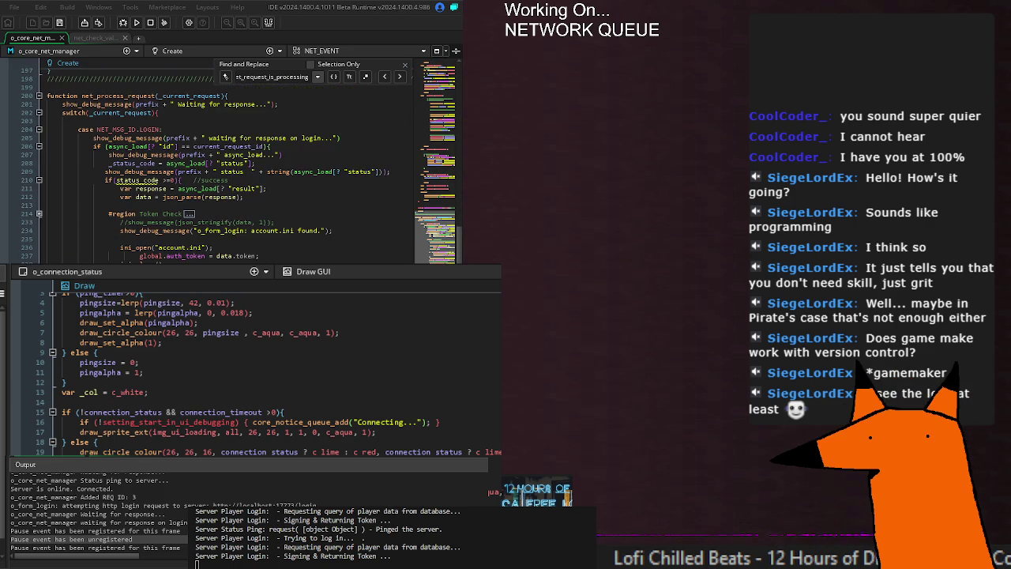
pyautogui.scroll(-2, 229, 166)
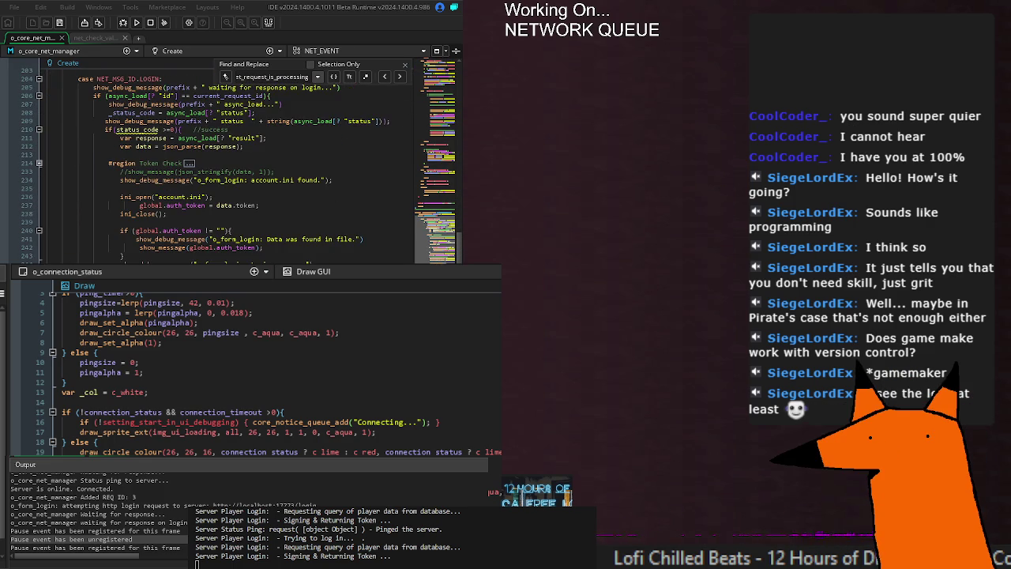
pyautogui.scroll(2, 229, 166)
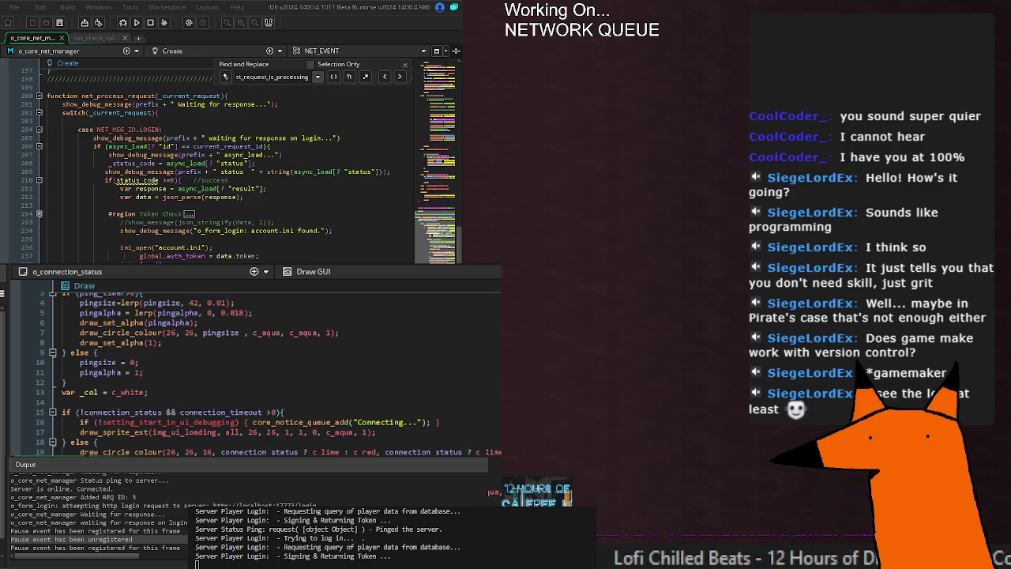
pyautogui.click(163, 22)
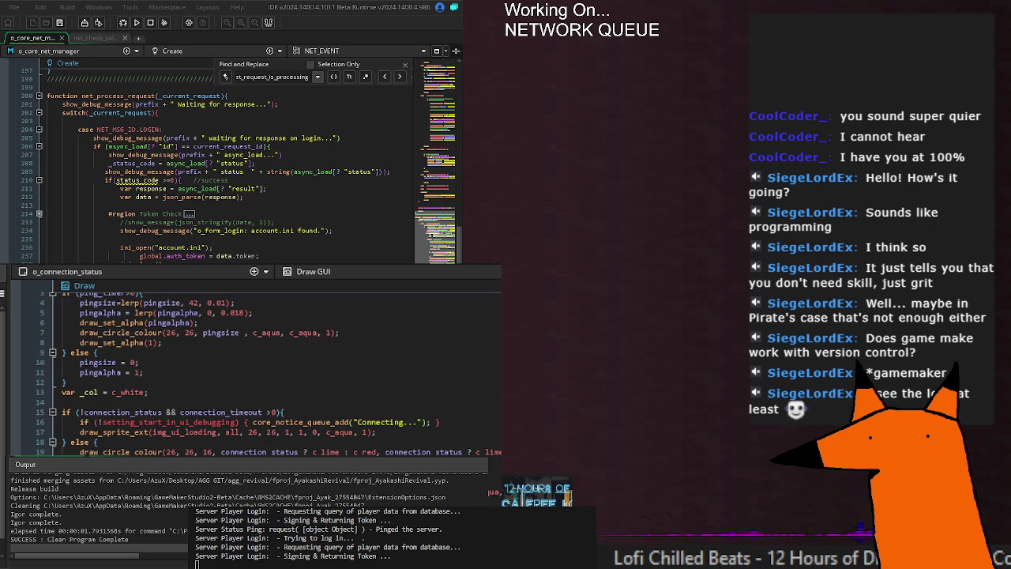
pyautogui.press('F5')
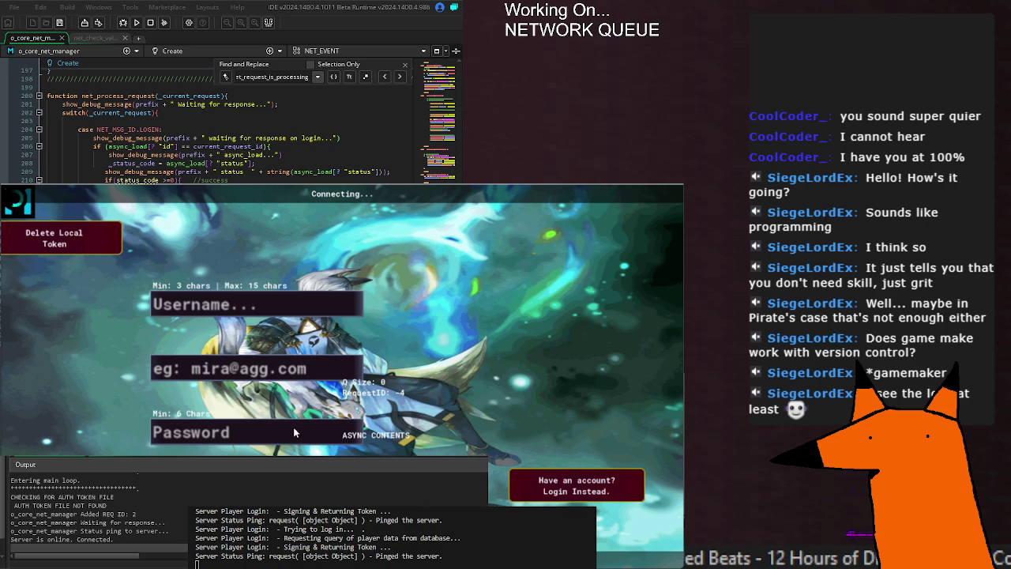
# Submit the account form in the game window to the server
pyautogui.press('Return')
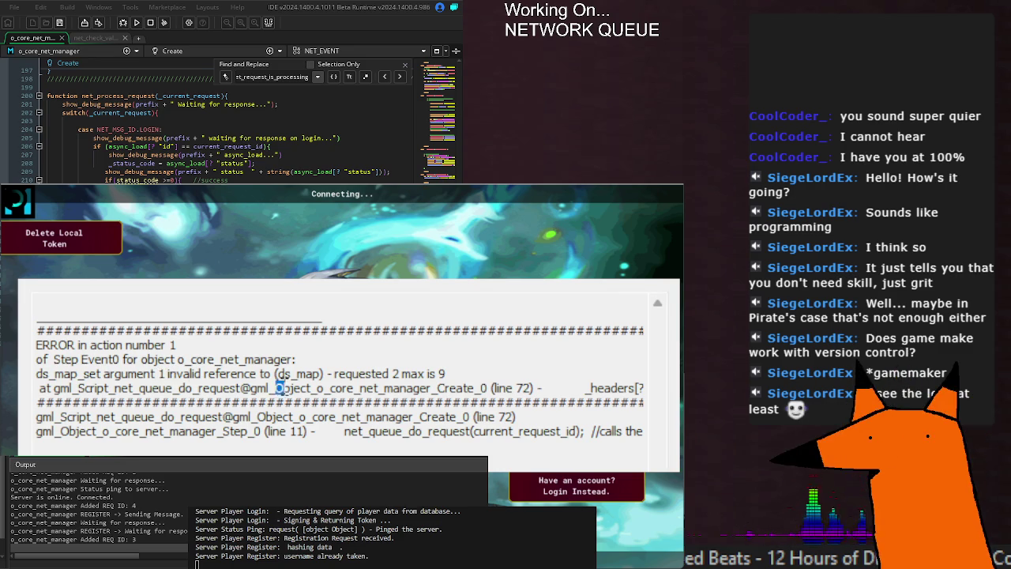
# Read the full ds_map_set invalid reference error at net_queue_do_request line 72
pyautogui.moveTo(276, 387); pyautogui.dragTo(620, 387)
pyautogui.moveTo(38, 403); pyautogui.dragTo(166, 416)
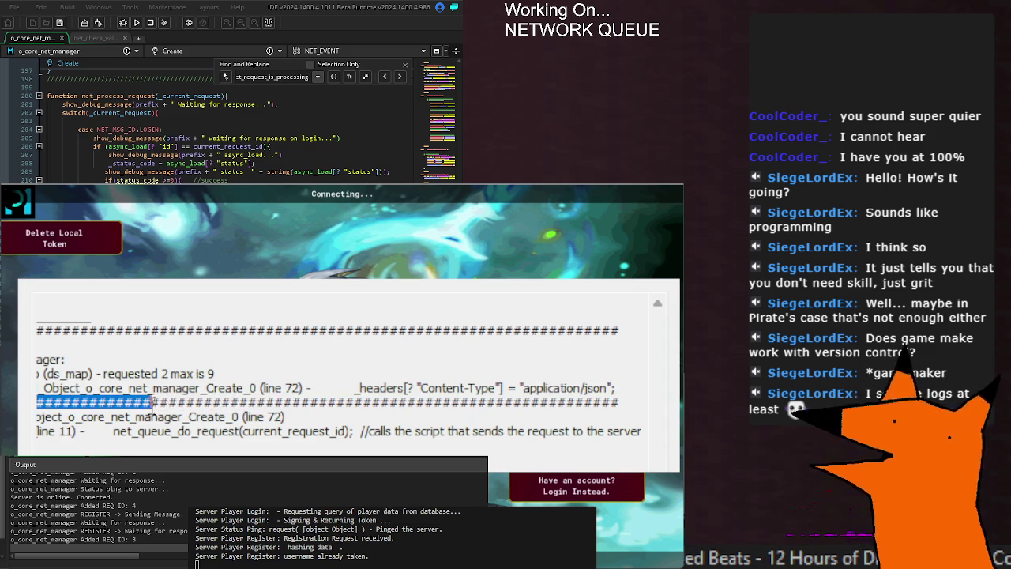
pyautogui.click(167, 416)
pyautogui.moveTo(36, 368); pyautogui.dragTo(645, 388)
pyautogui.click(253, 384)
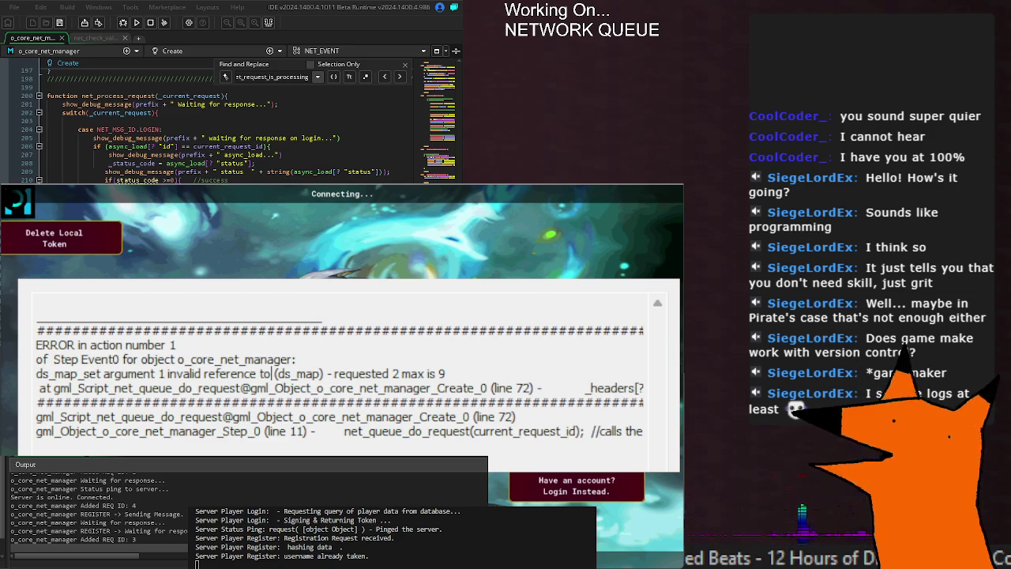
# Close the crashed game, save the network queue code near net_queue_remove, and relaunch the game
pyautogui.press('Escape')
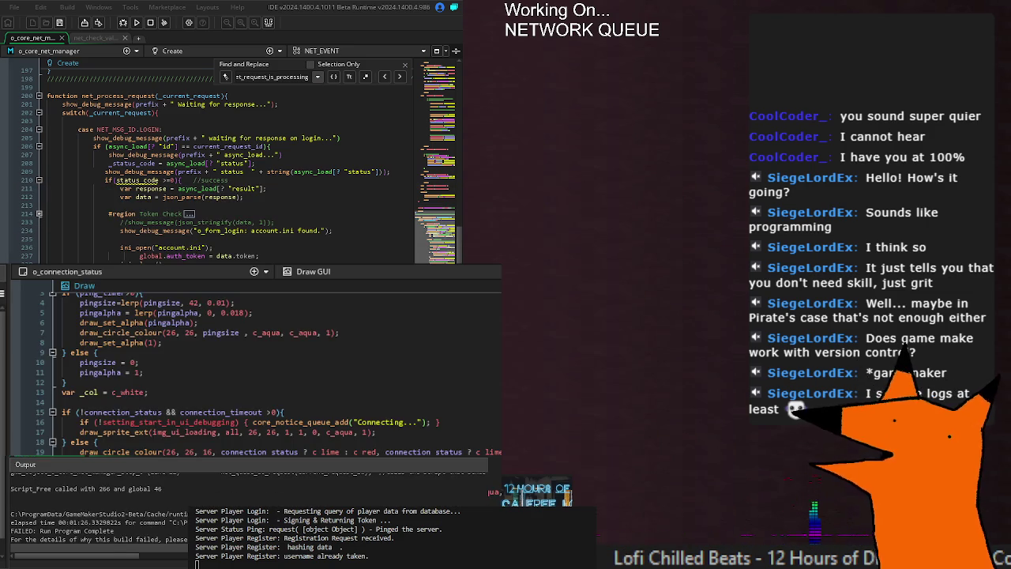
pyautogui.scroll(20, 229, 165)
pyautogui.scroll(20, 229, 166)
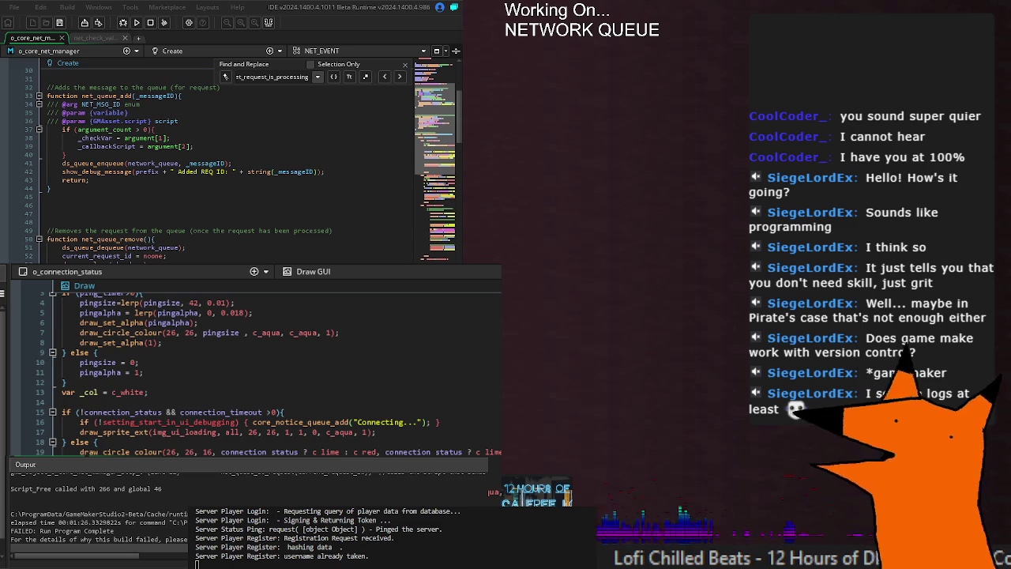
pyautogui.hotkey('ctrl', 's')
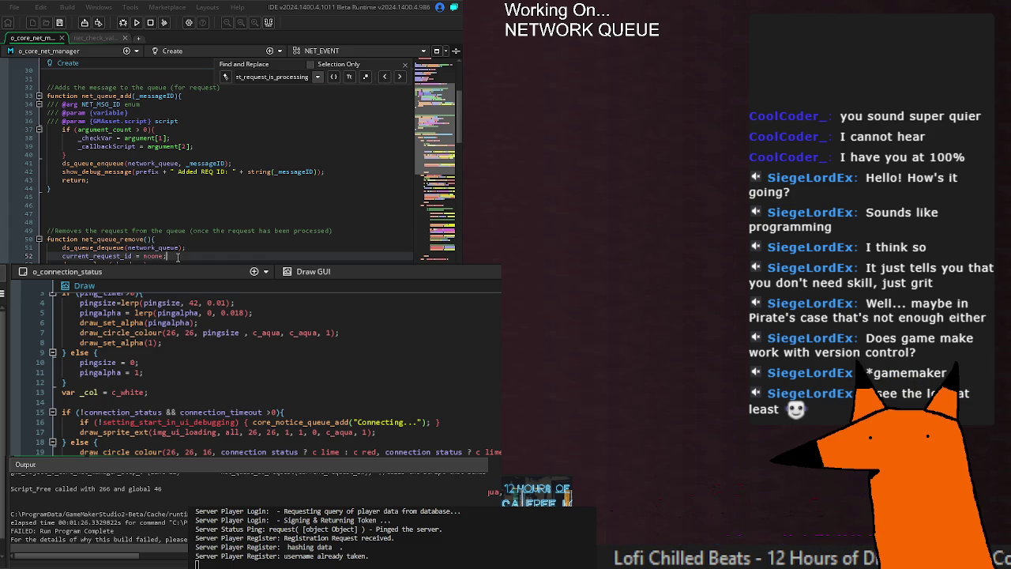
pyautogui.click(136, 23)
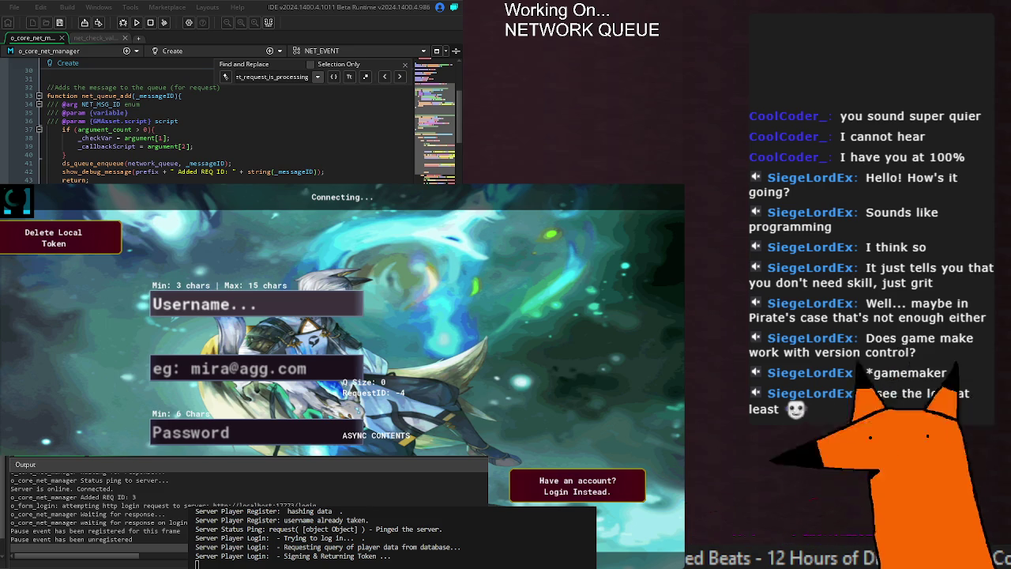
pyautogui.scroll(-2, 229, 126)
pyautogui.scroll(-7, 229, 122)
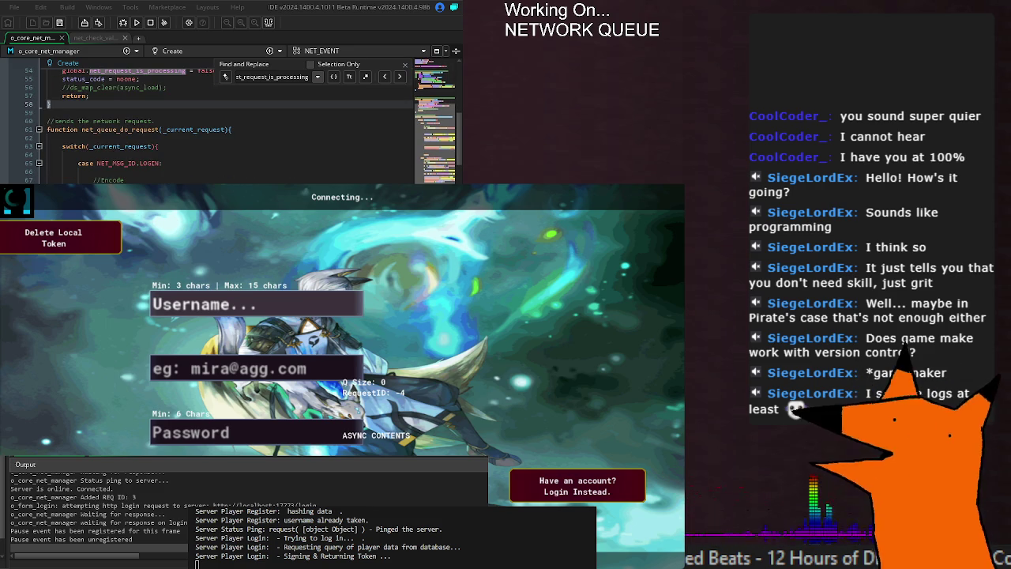
pyautogui.scroll(-7, 229, 122)
pyautogui.scroll(-15, 229, 122)
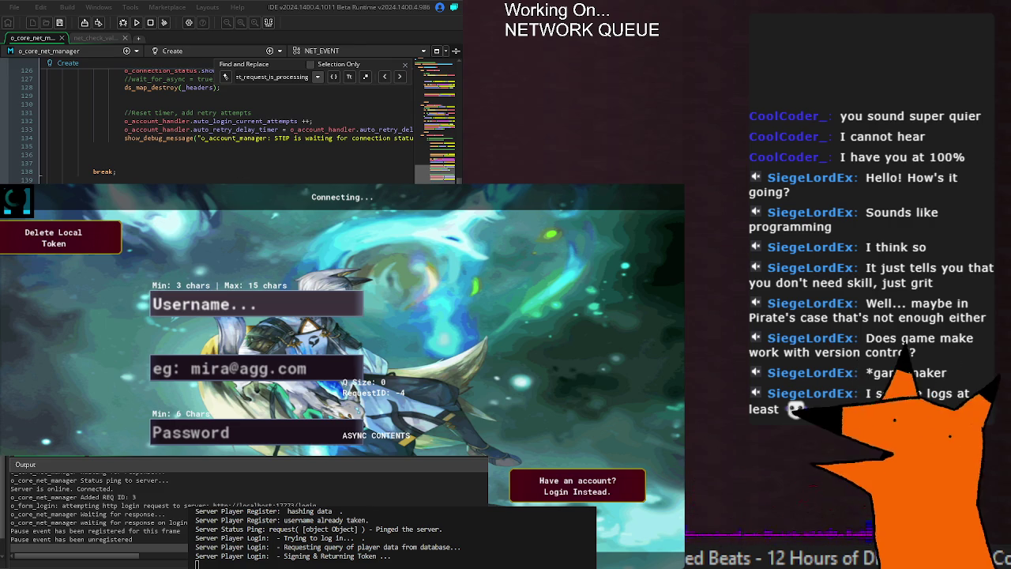
pyautogui.scroll(-10, 237, 122)
pyautogui.scroll(-20, 237, 93)
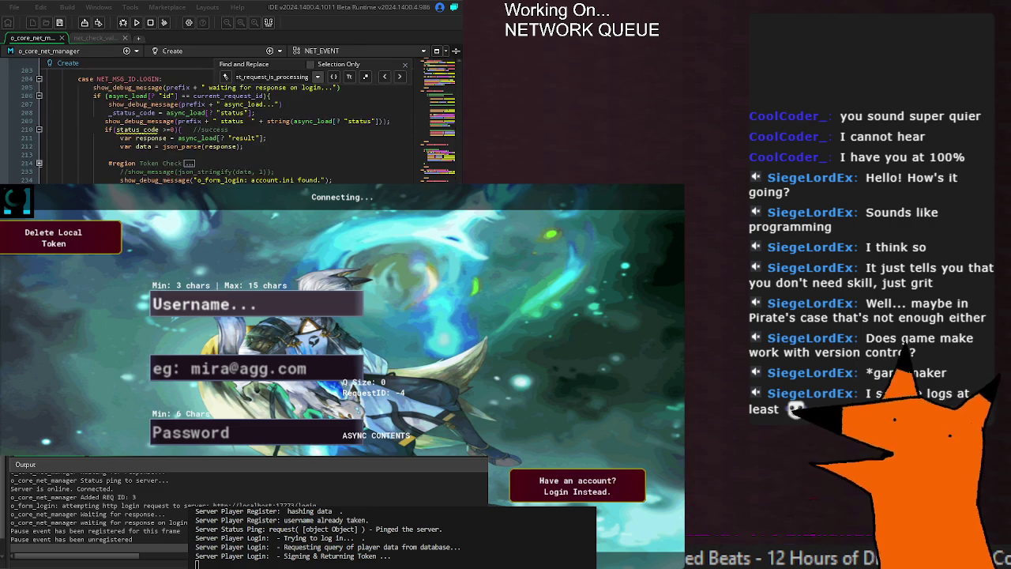
pyautogui.scroll(-10, 237, 93)
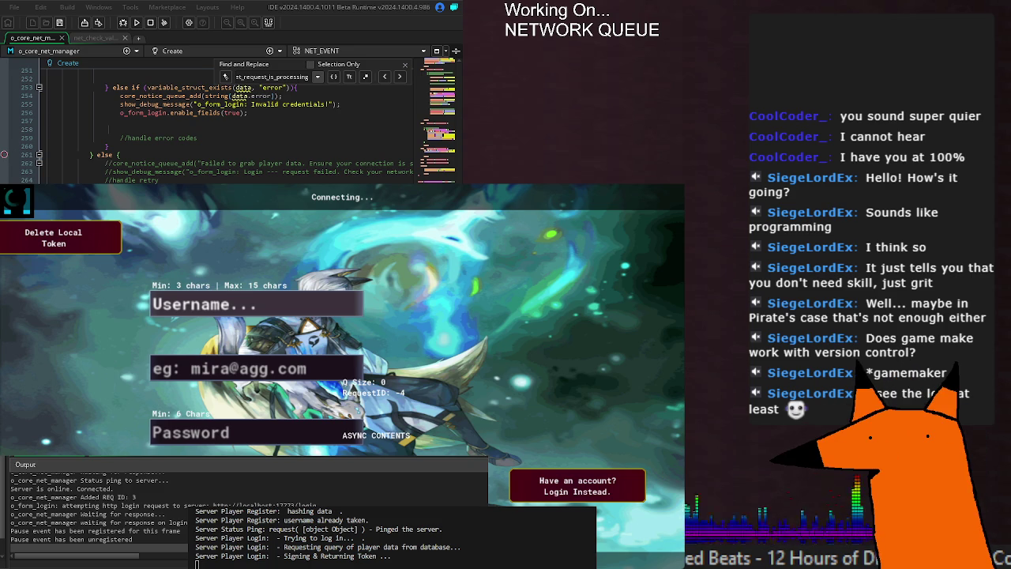
# Stop the stalled game, switch to the o_connection_status code, and run the game again
pyautogui.press('Escape')
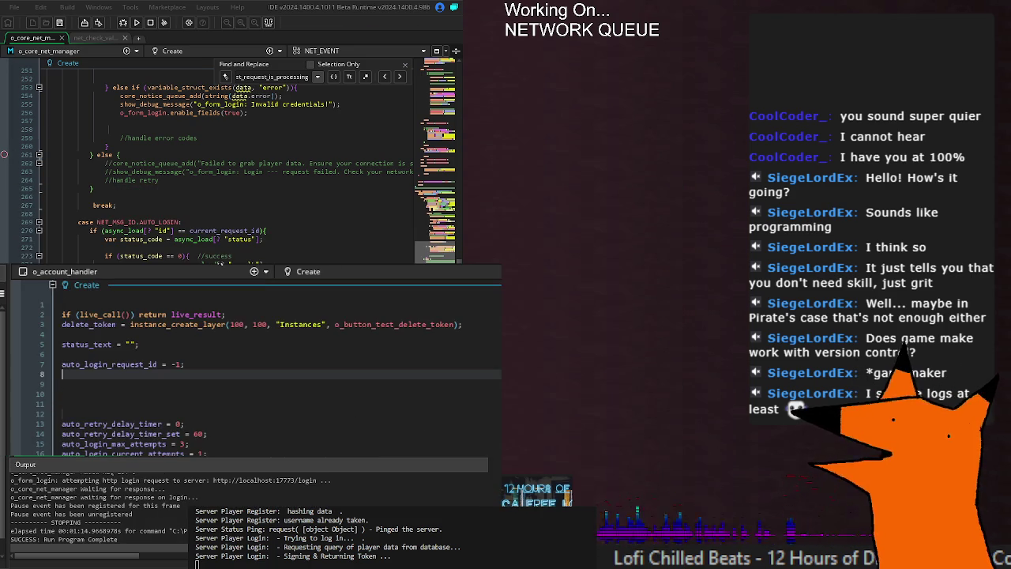
pyautogui.hotkey('ctrl', 'Tab')
pyautogui.hotkey('ctrl', 'Tab')
pyautogui.hotkey('ctrl', 'Tab')
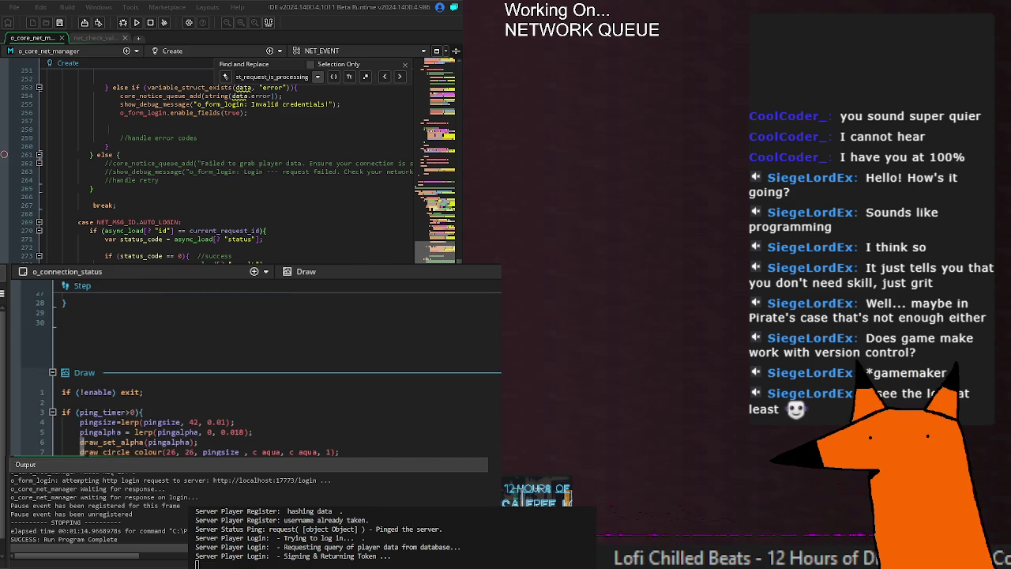
pyautogui.scroll(4, 253, 363)
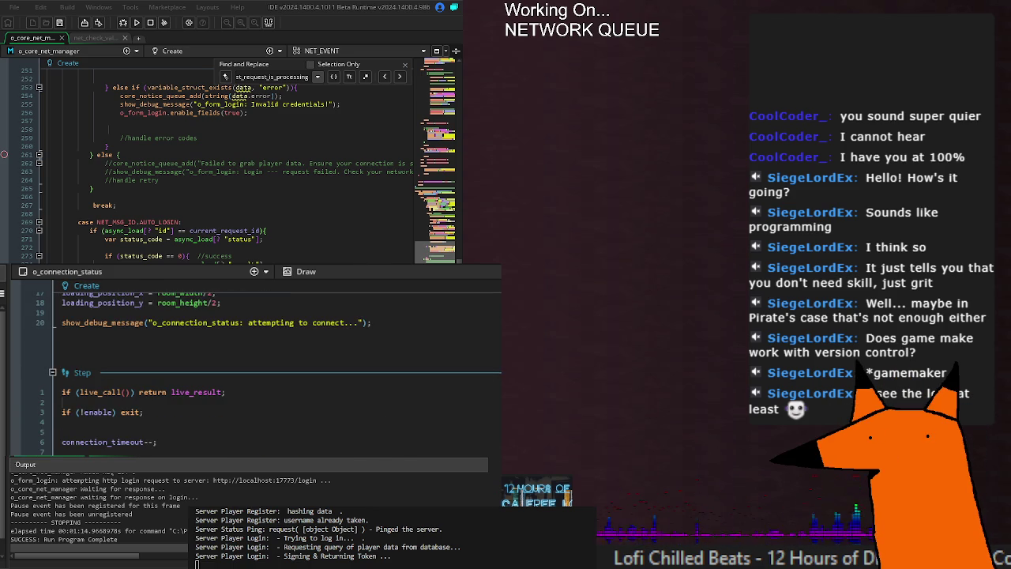
pyautogui.press('F5')
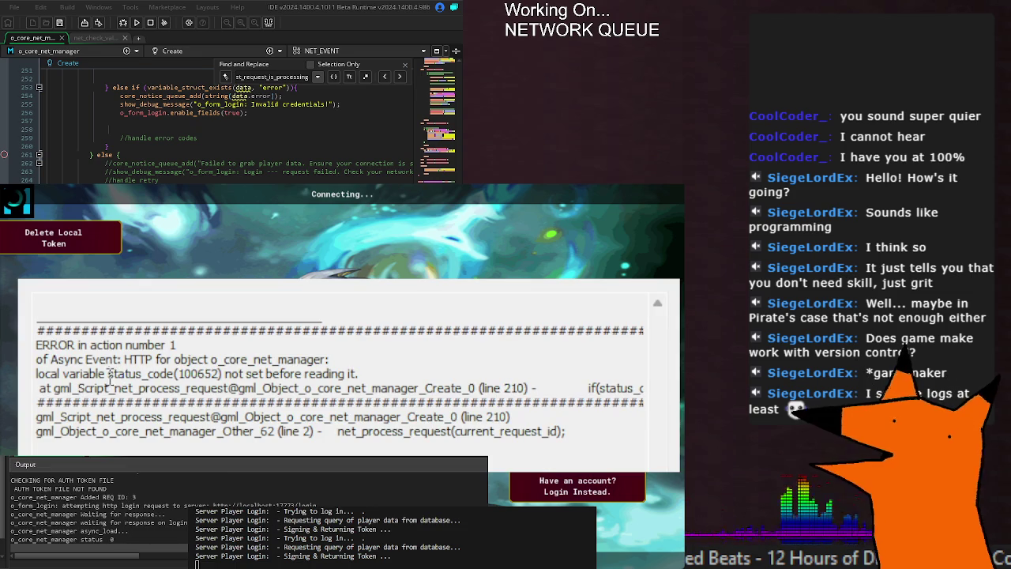
# Save the net_queue_do_request fix to the network manager and rerun the game to get 'Login success.'
pyautogui.moveTo(108, 374); pyautogui.dragTo(415, 365)
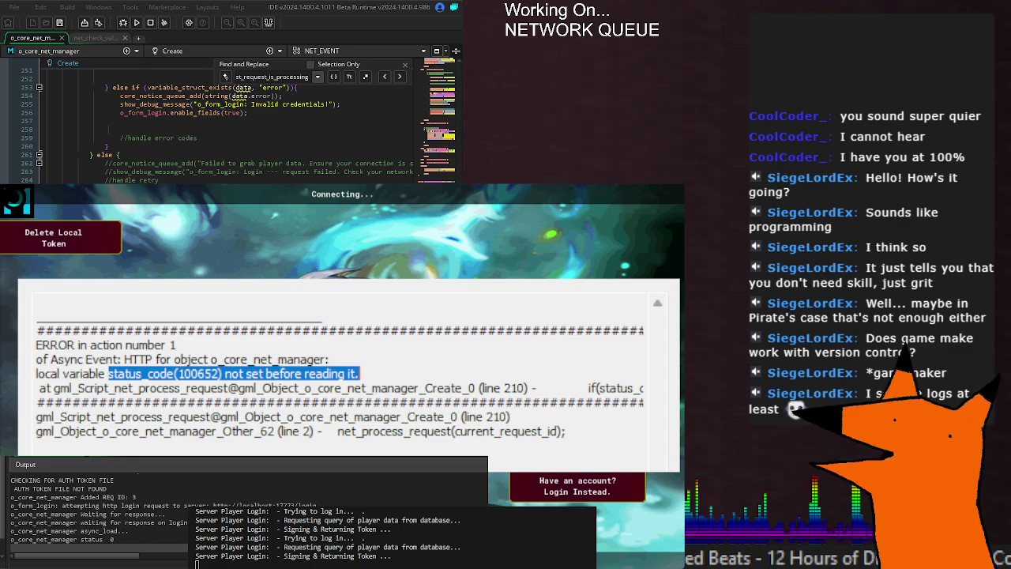
pyautogui.scroll(-2, 229, 126)
pyautogui.scroll(15, 229, 119)
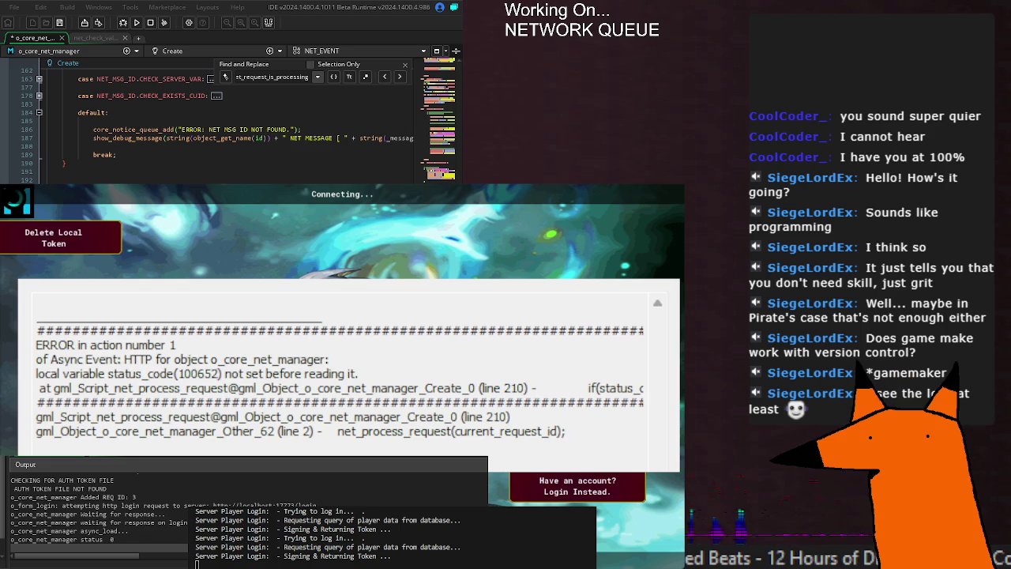
pyautogui.hotkey('ctrl', 's')
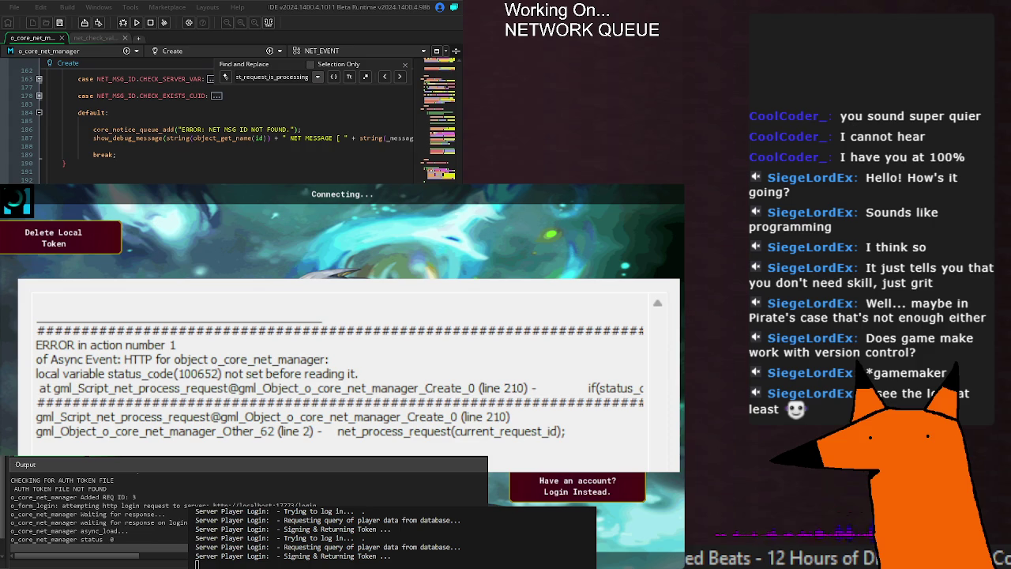
pyautogui.press('F5')
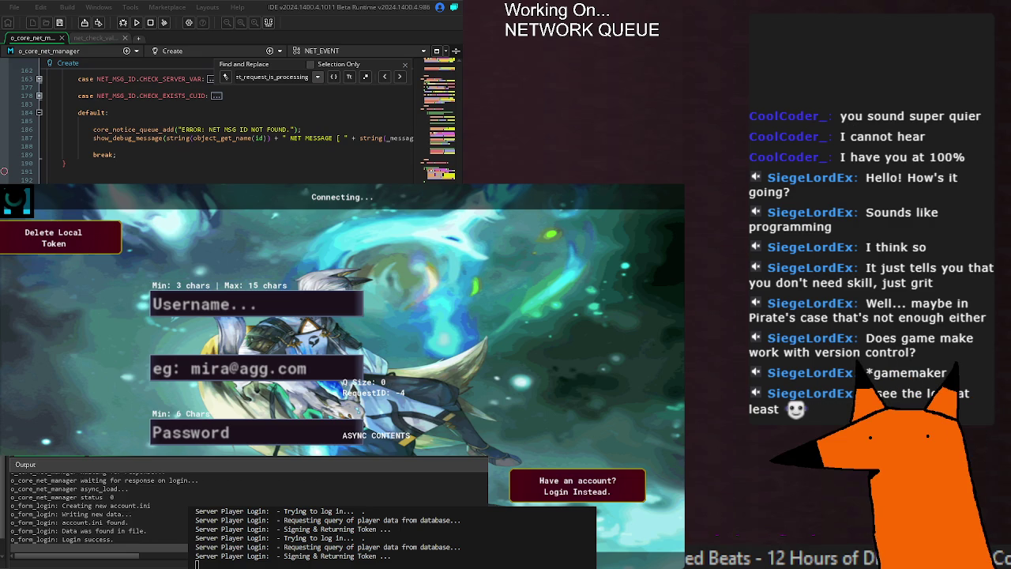
# Stop the game after the successful login and bring up o_core_net_manager's Add Event list
pyautogui.press('Escape')
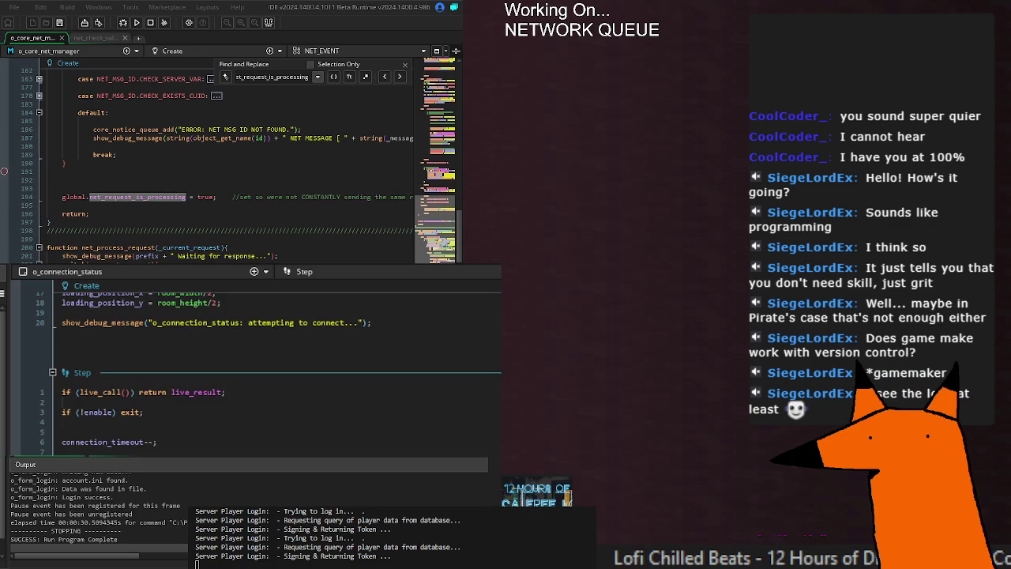
pyautogui.click(226, 248)
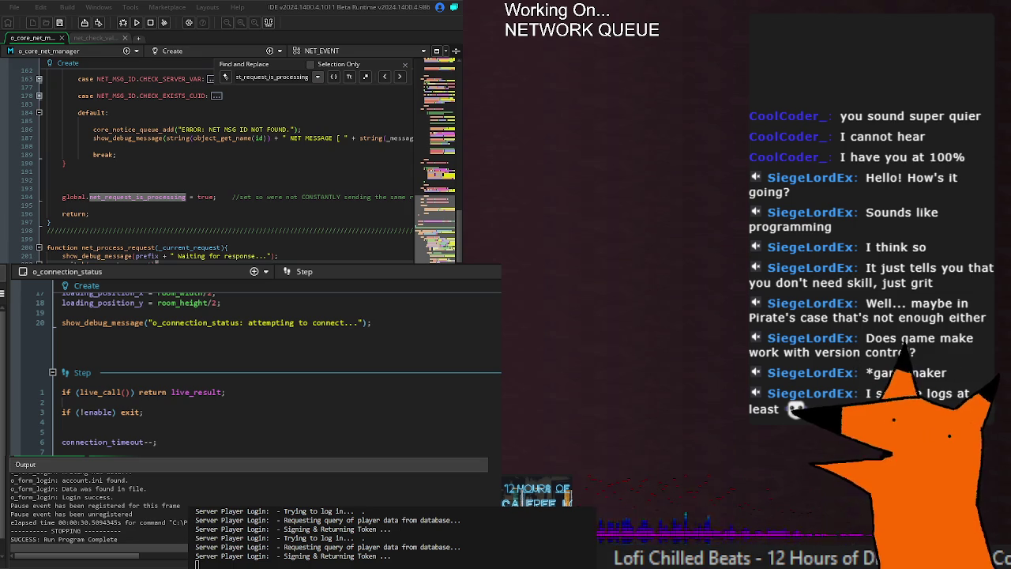
pyautogui.click(270, 50)
pyautogui.moveTo(256, 228)
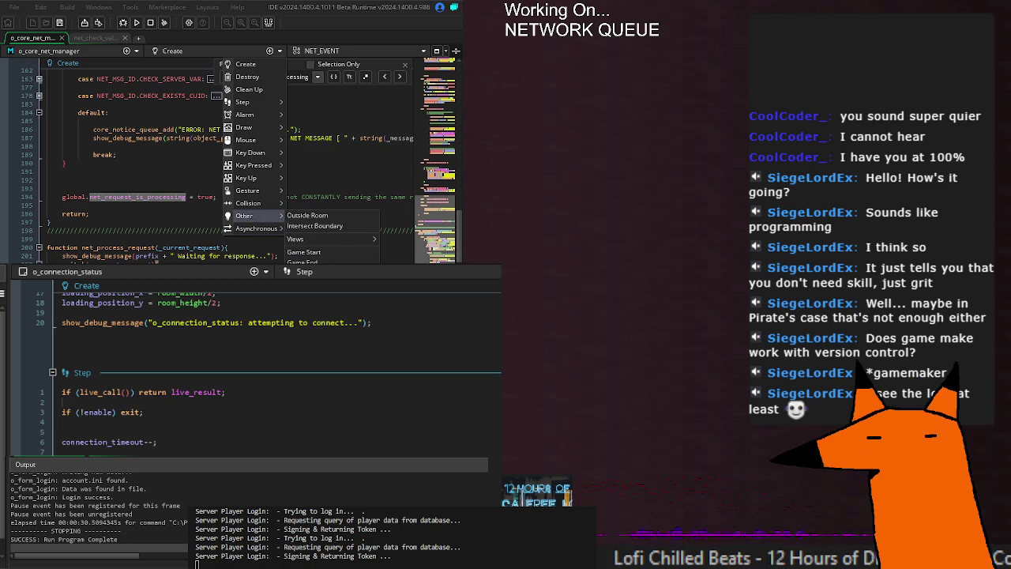
# Look through the Add Event submenus, then dismiss the menu with no event added
pyautogui.moveTo(325, 242)
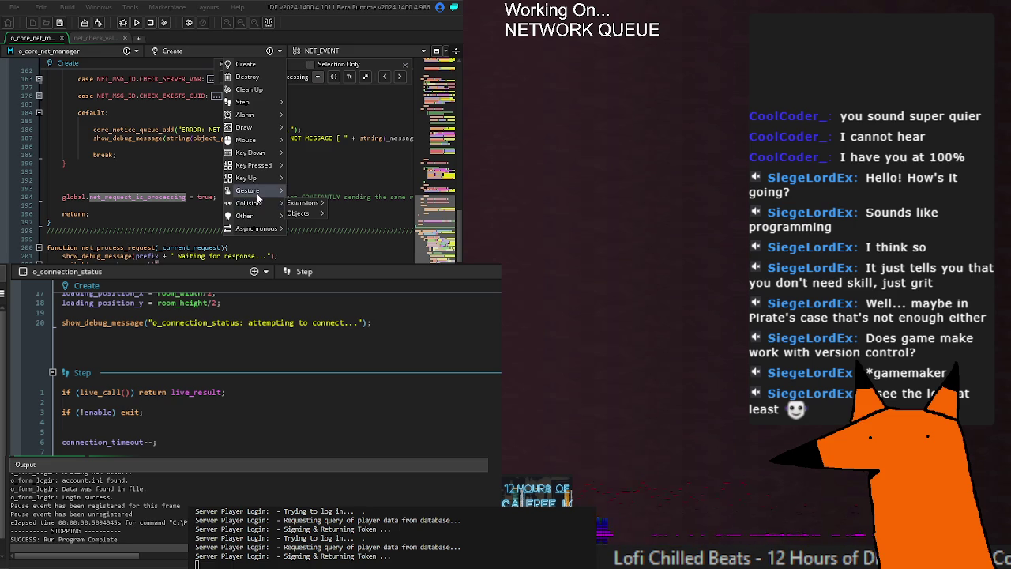
pyautogui.click(222, 41)
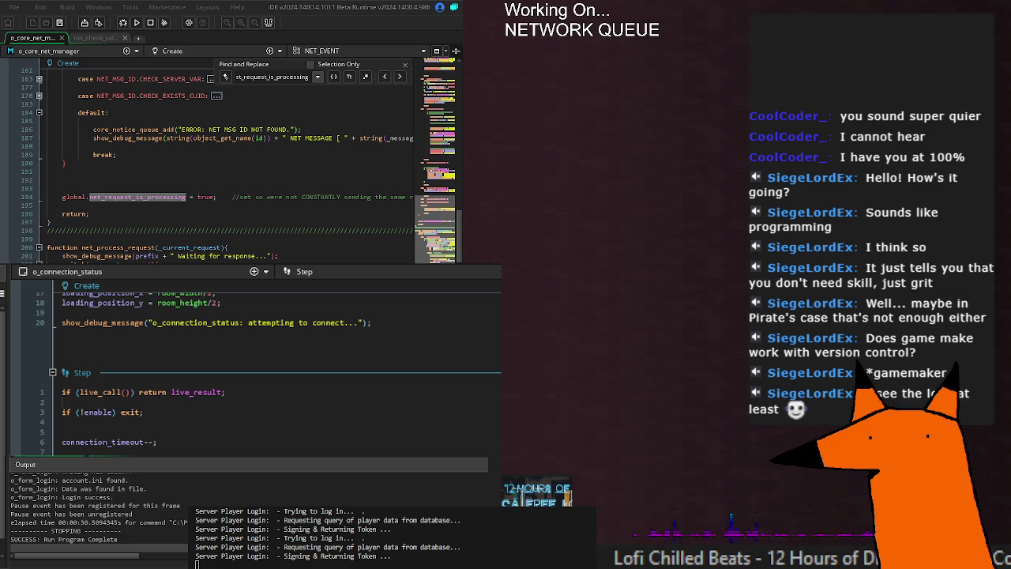
pyautogui.scroll(-20, 230, 158)
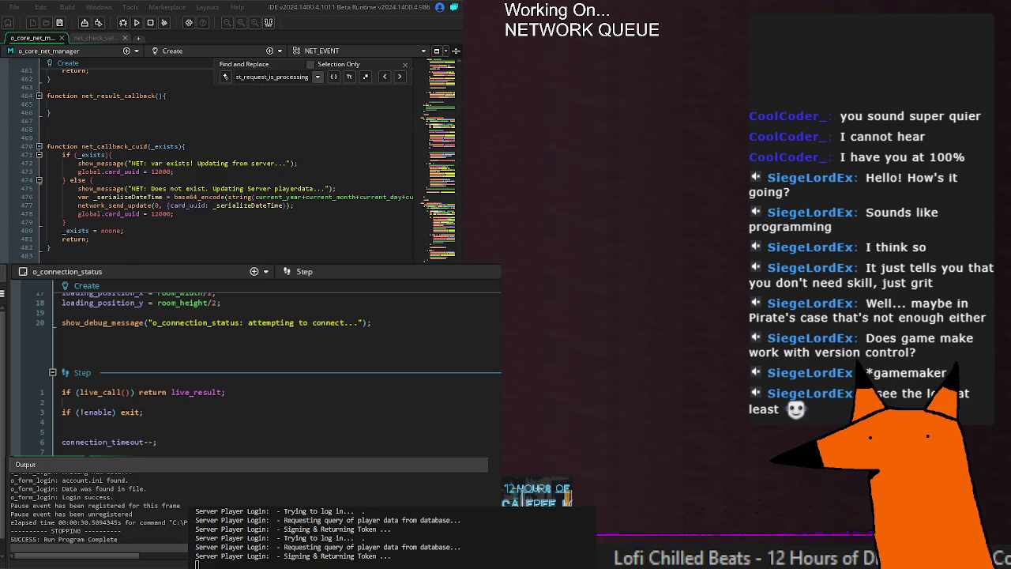
pyautogui.scroll(5, 229, 158)
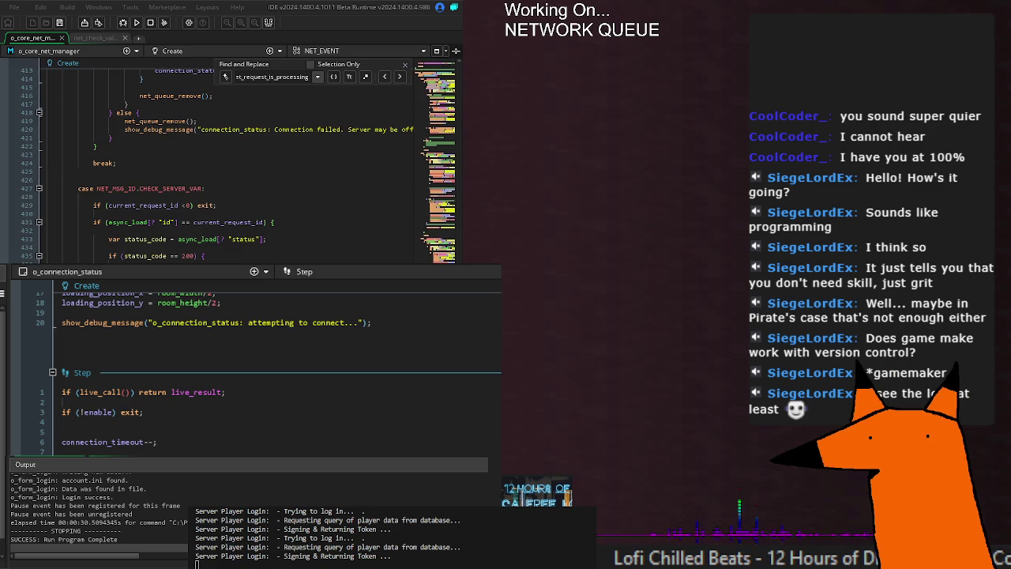
pyautogui.scroll(5, 229, 158)
pyautogui.scroll(15, 229, 158)
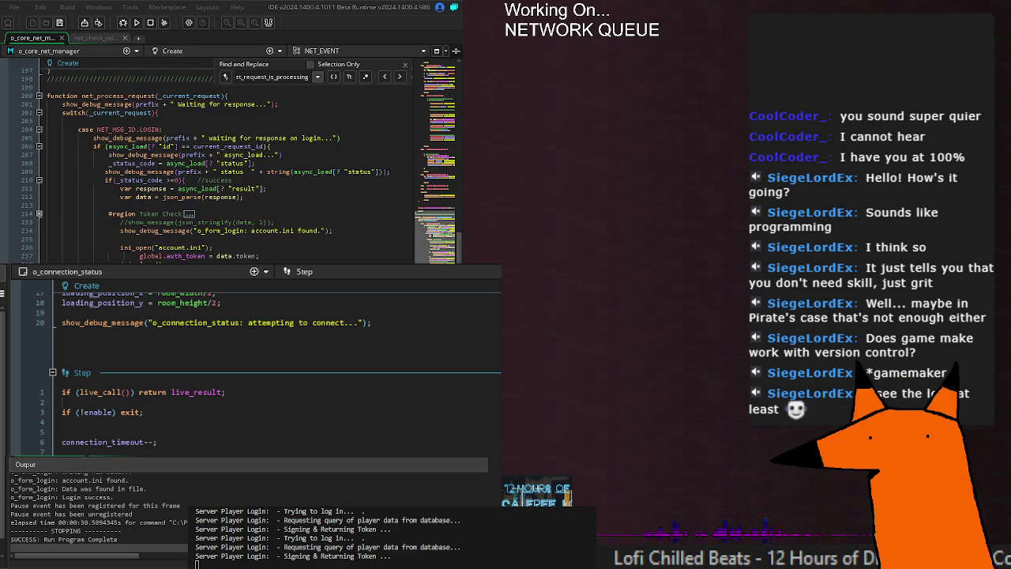
pyautogui.scroll(3, 229, 158)
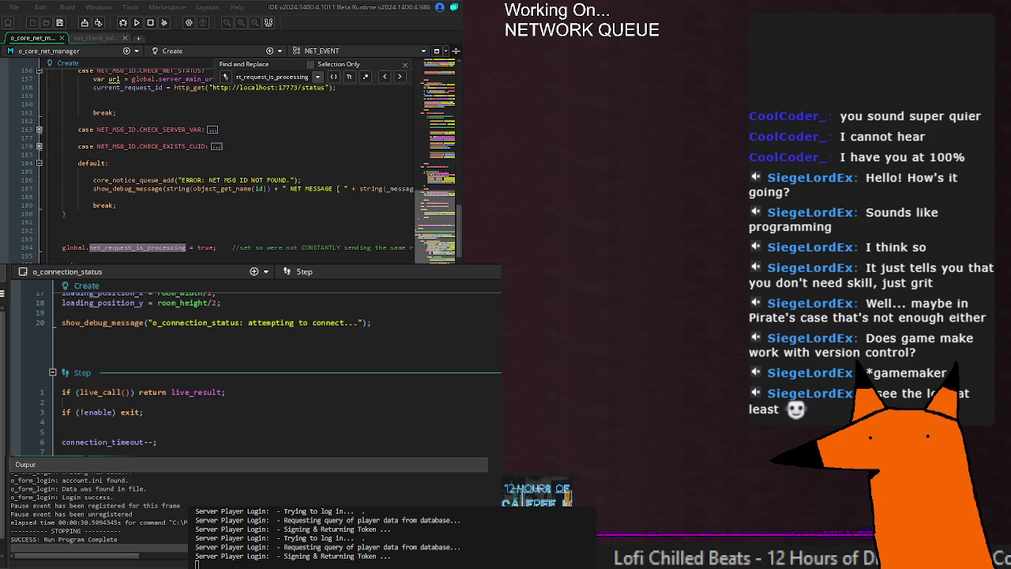
pyautogui.scroll(3, 229, 158)
pyautogui.scroll(10, 229, 158)
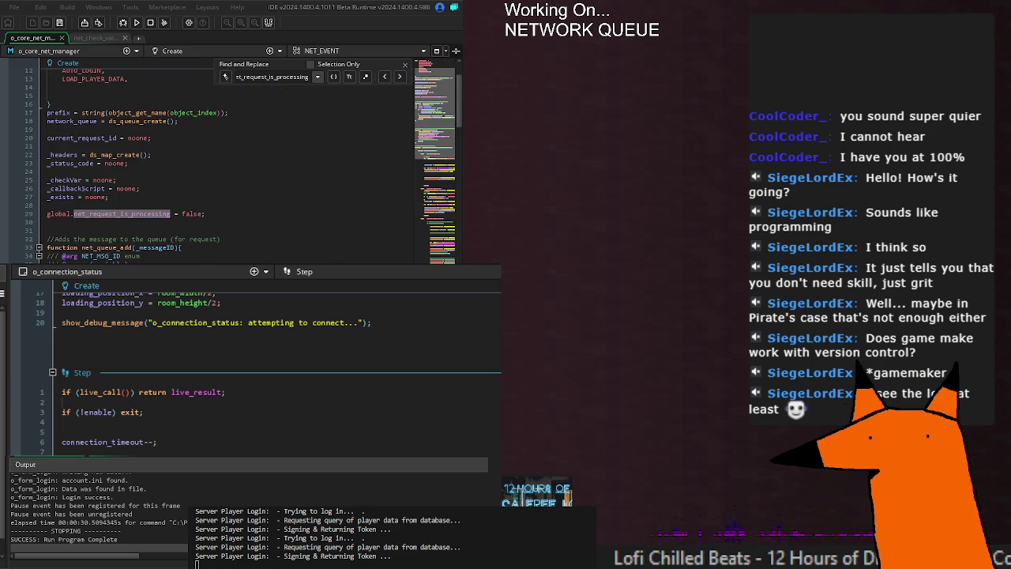
pyautogui.scroll(-9, 229, 158)
pyautogui.scroll(5, 138, 239)
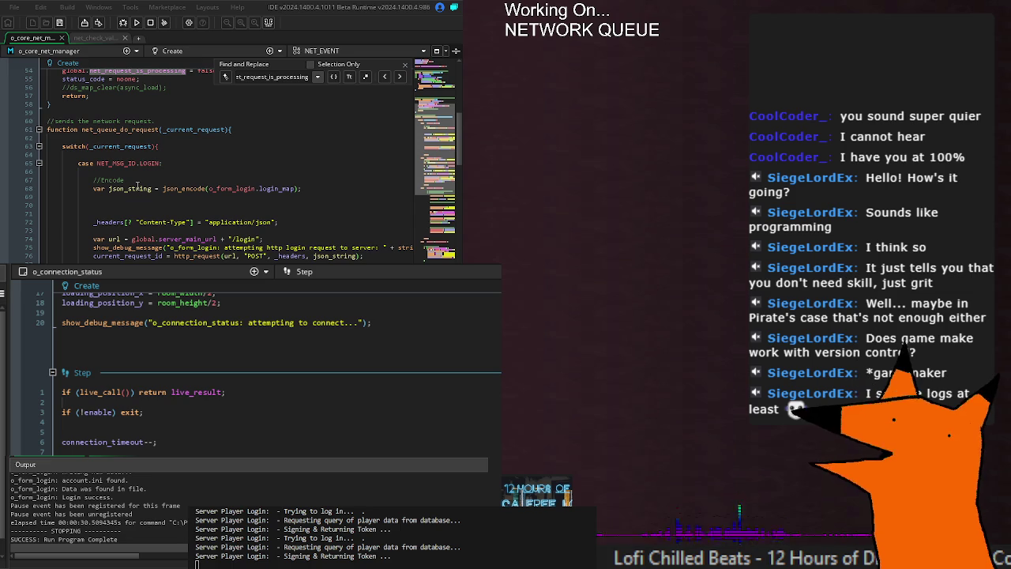
pyautogui.click(202, 256)
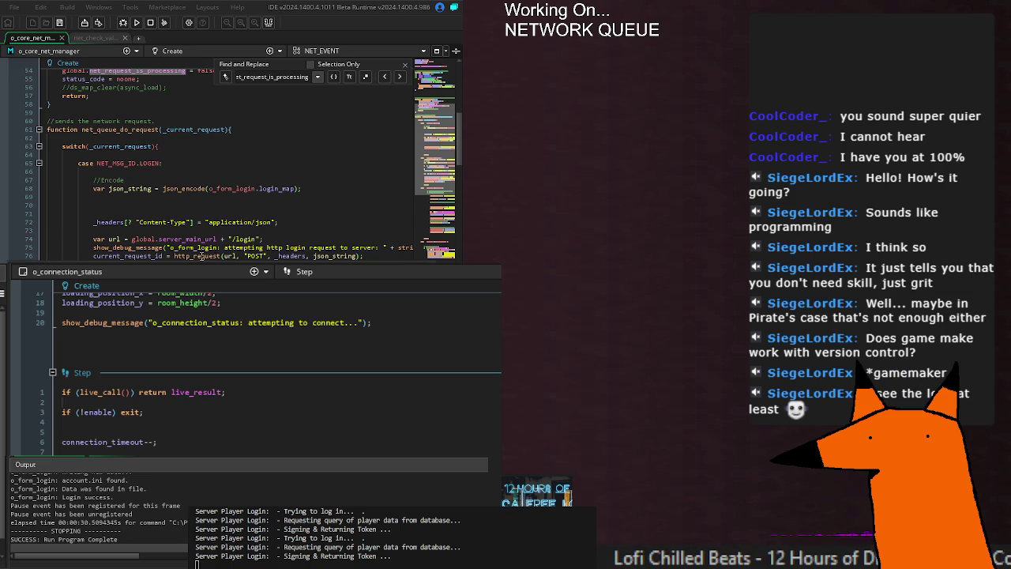
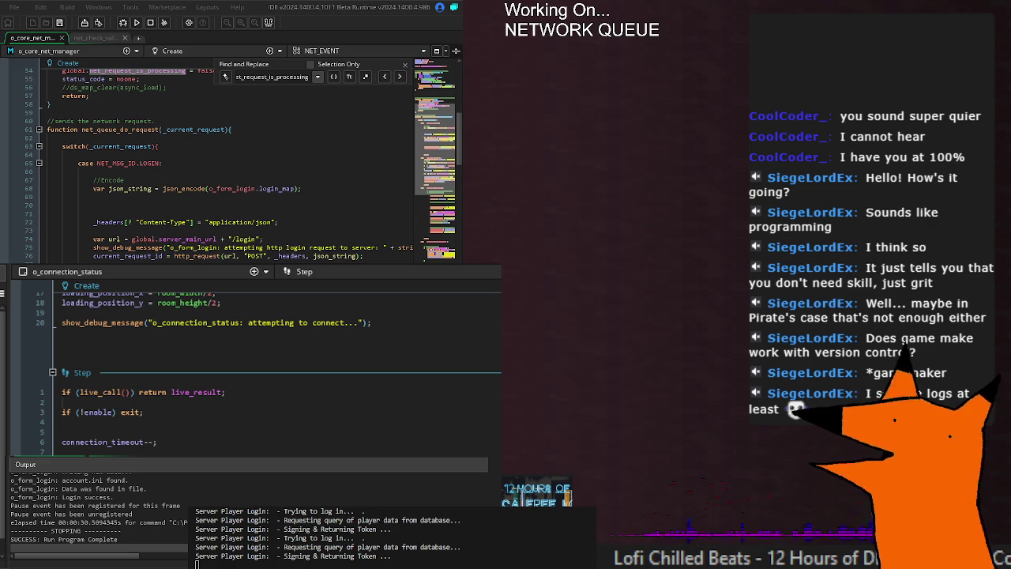
# Step through the net_request_is_processing matches and scroll to the CHECK_NET_STATUS case near line 397
pyautogui.click(146, 256)
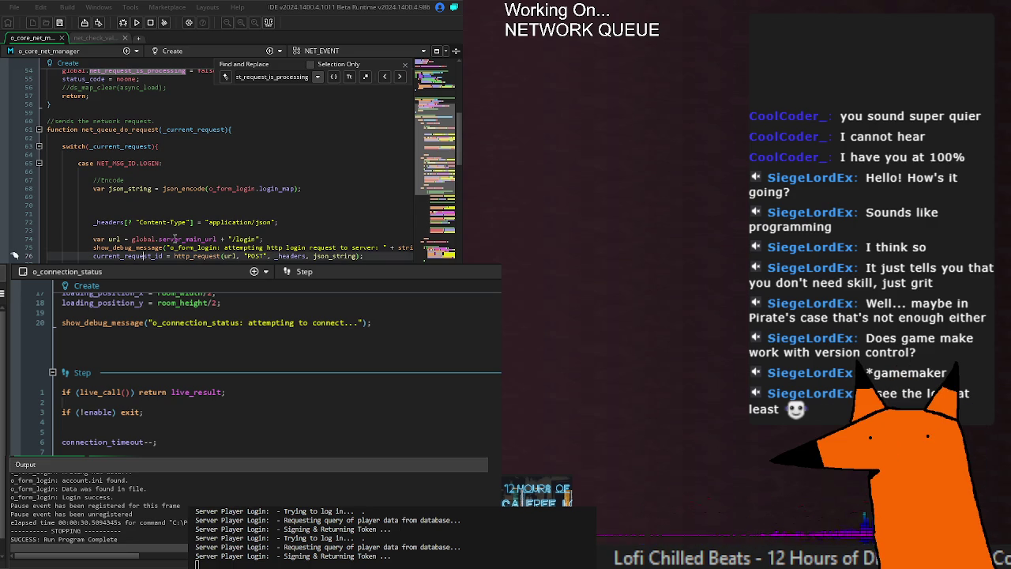
pyautogui.scroll(-15, 145, 256)
pyautogui.press('Return')
pyautogui.press('Return')
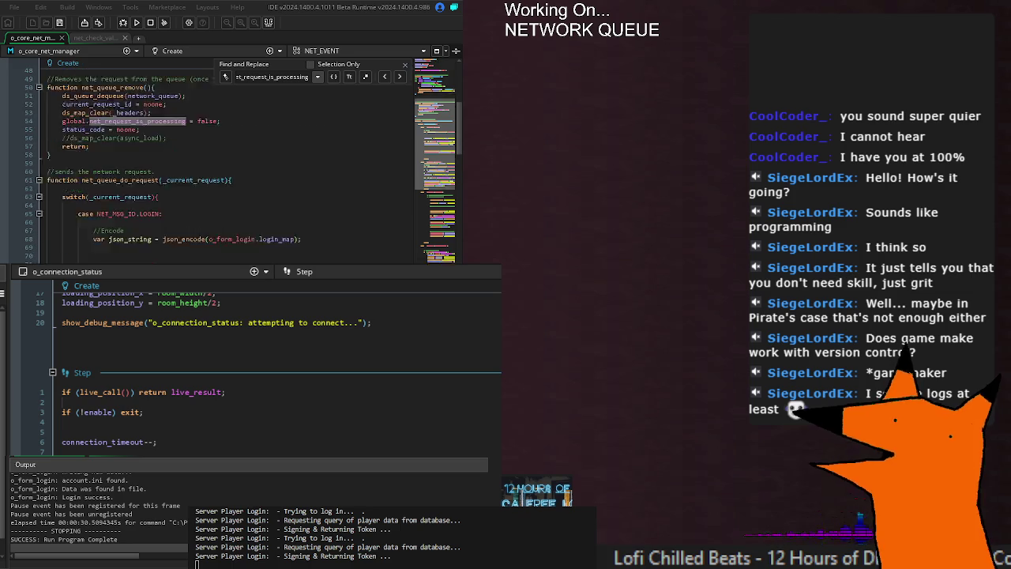
pyautogui.press('Return')
pyautogui.press('Return')
pyautogui.scroll(-20, 237, 158)
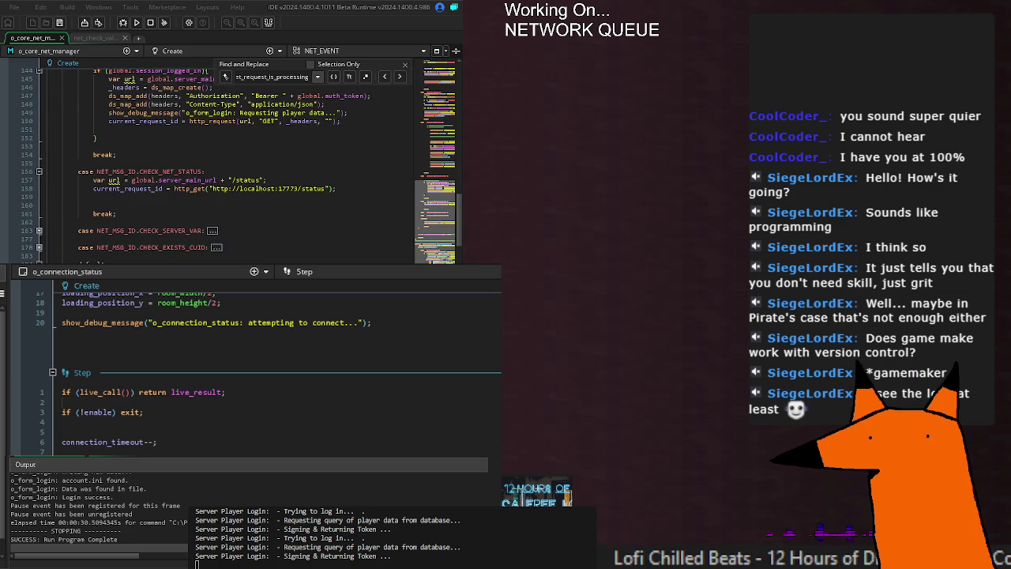
pyautogui.scroll(-8, 237, 158)
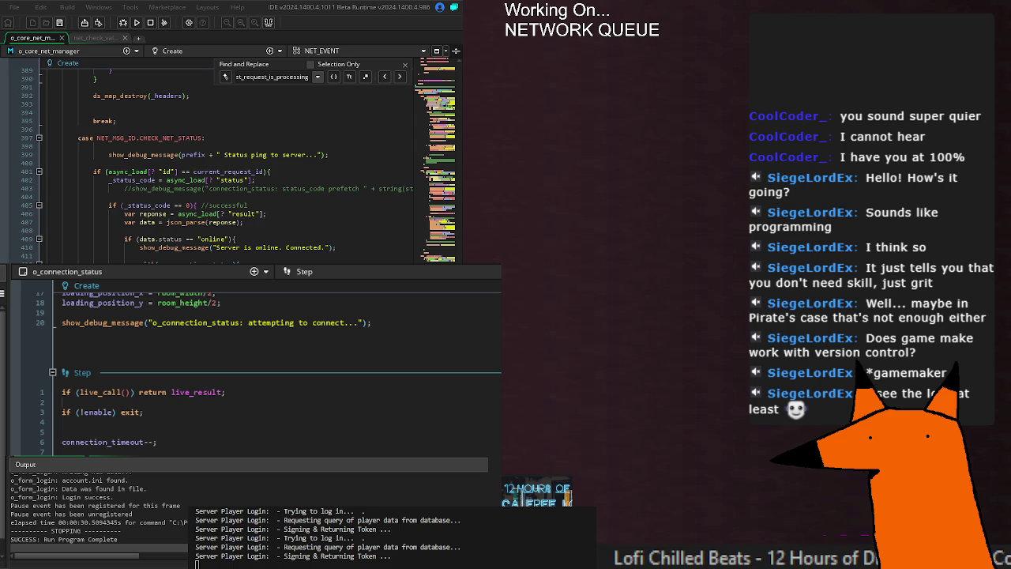
# Inspect current_request_id in line 401's status-handler condition, then save o_core_net_manager
pyautogui.doubleClick(228, 172)
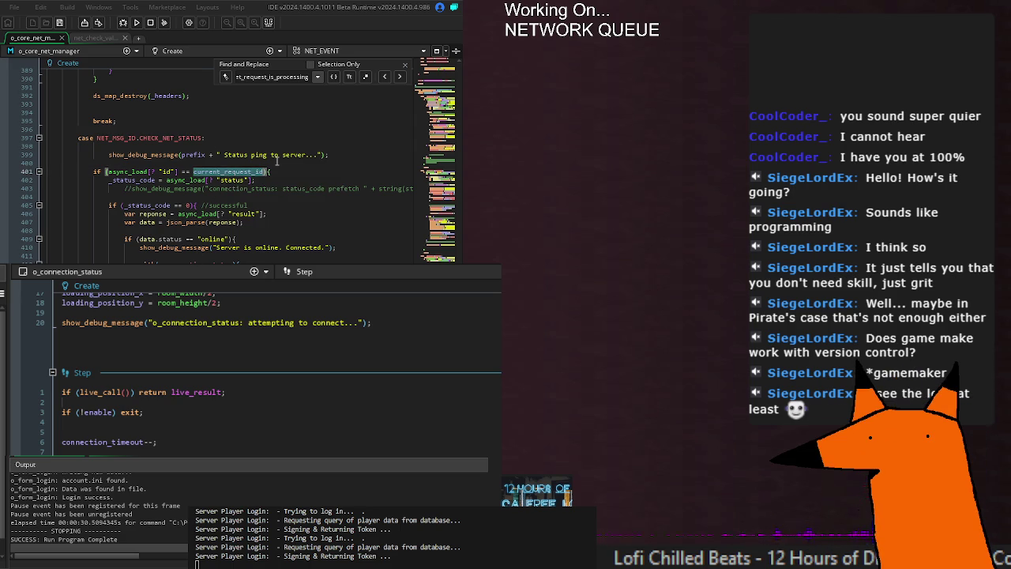
pyautogui.click(276, 170)
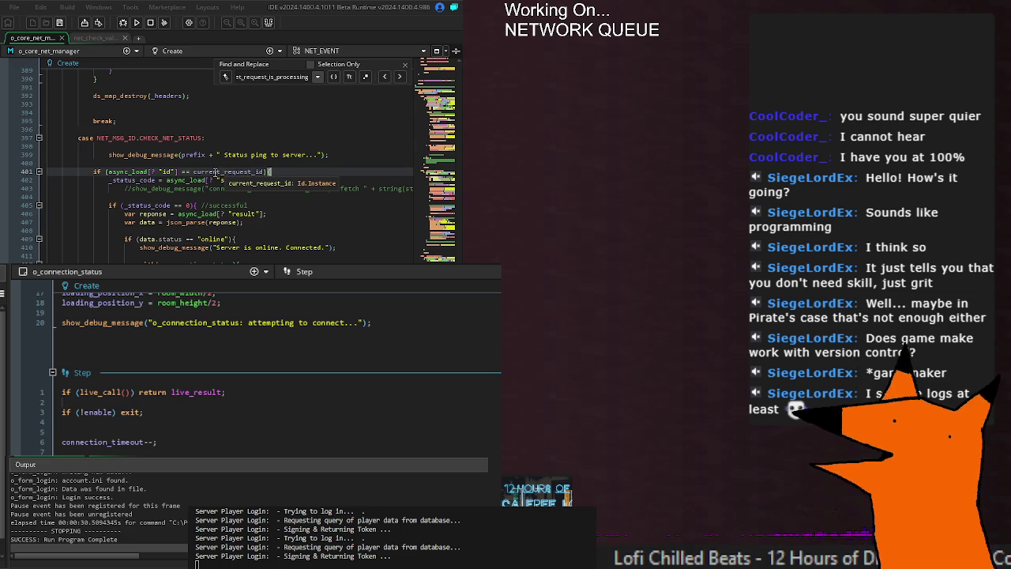
pyautogui.doubleClick(216, 171)
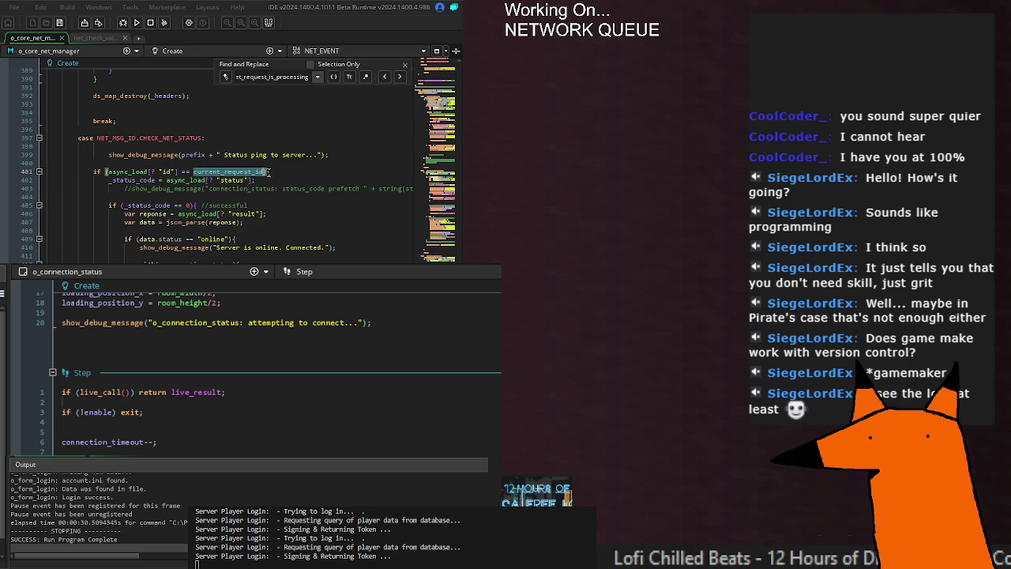
pyautogui.click(270, 171)
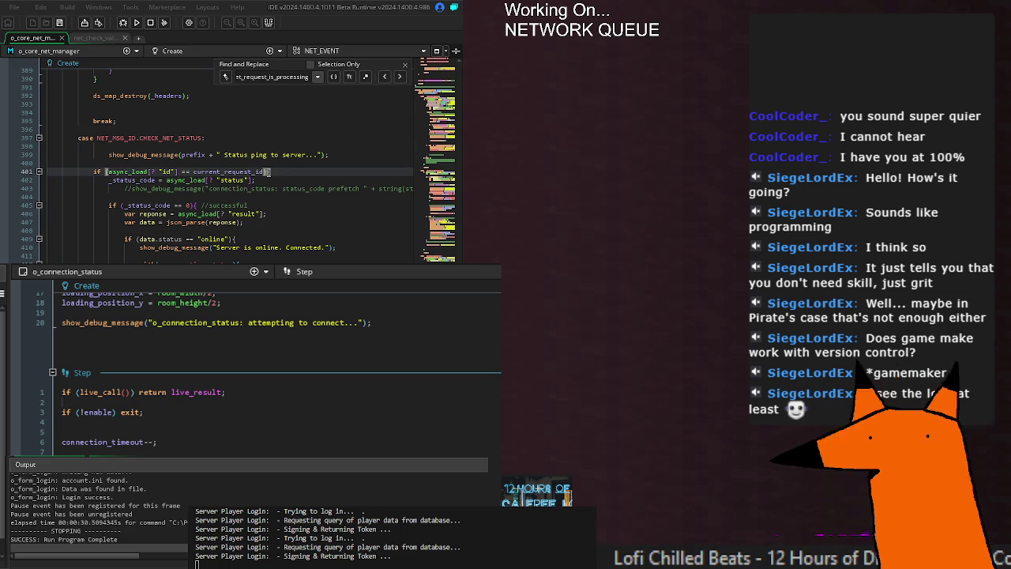
pyautogui.doubleClick(253, 171)
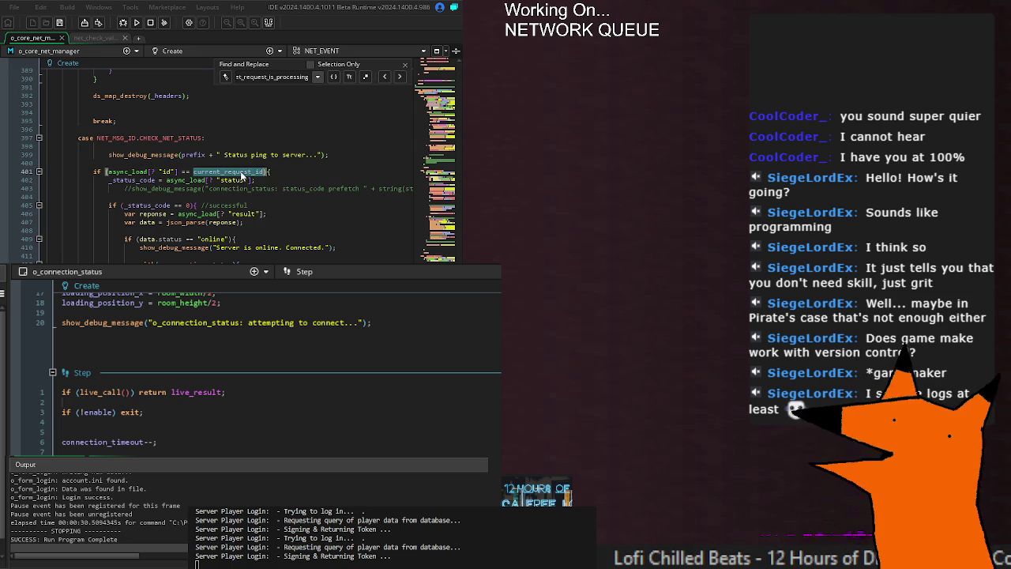
pyautogui.click(196, 205)
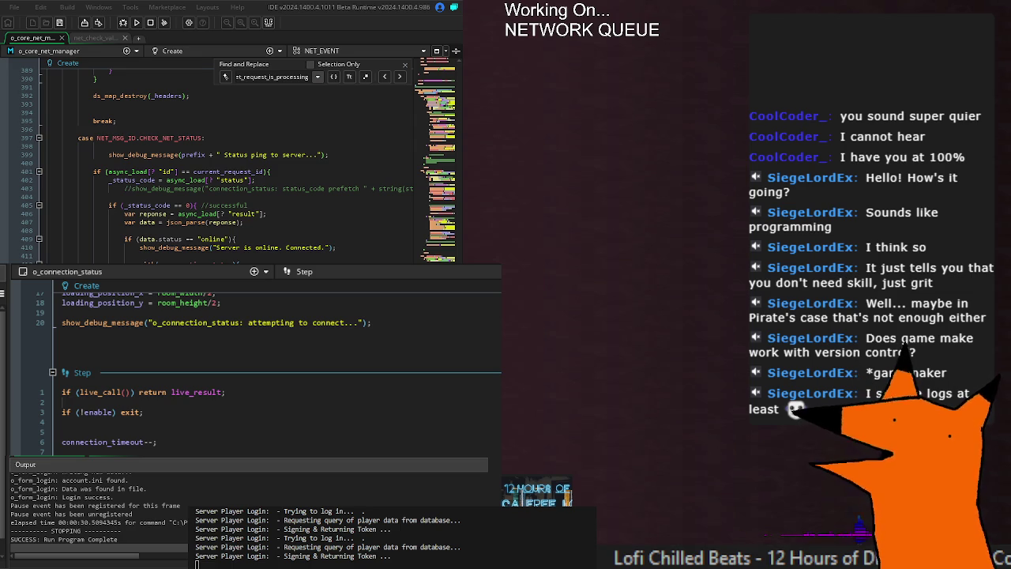
pyautogui.hotkey('ctrl', 's')
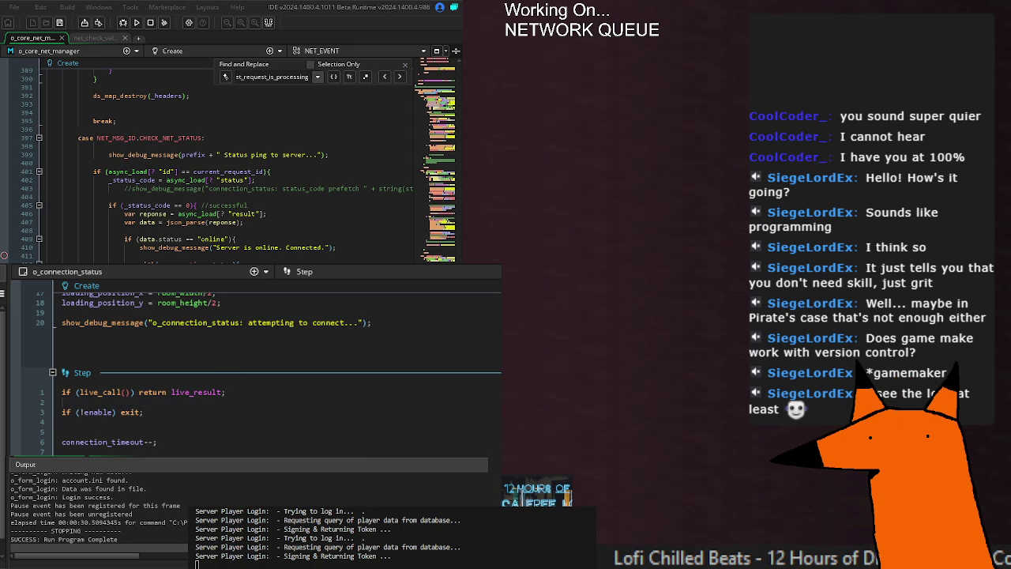
# Run the game twice and send a login request to check the Q Size / RequestID overlay
pyautogui.press('F5')
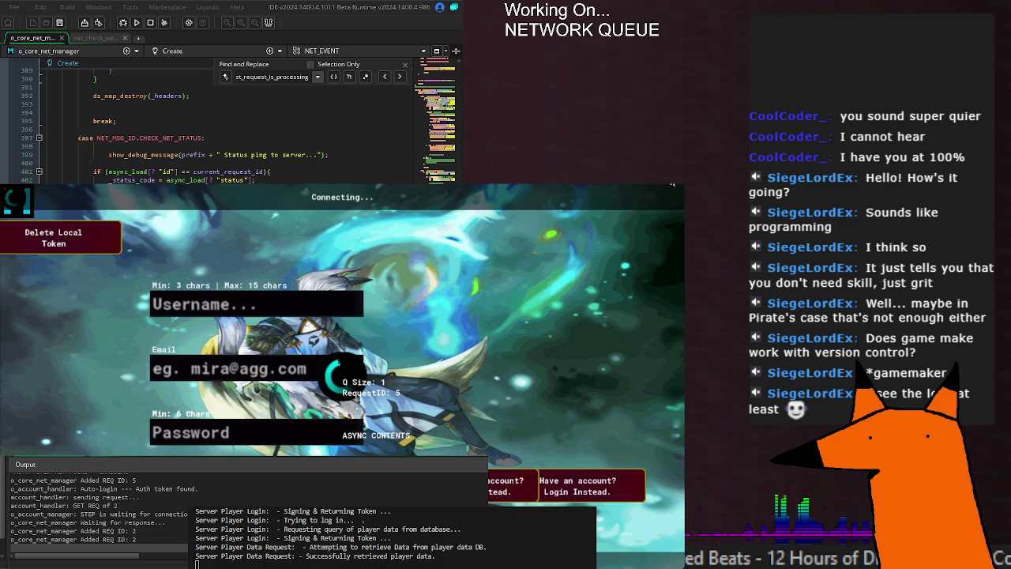
pyautogui.hotkey('alt', 'F4')
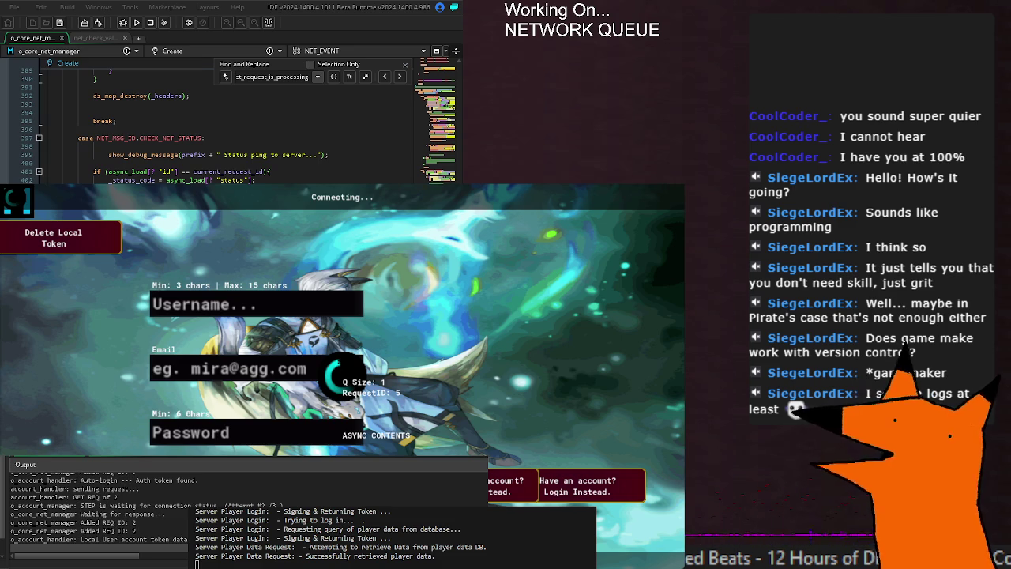
pyautogui.press('F5')
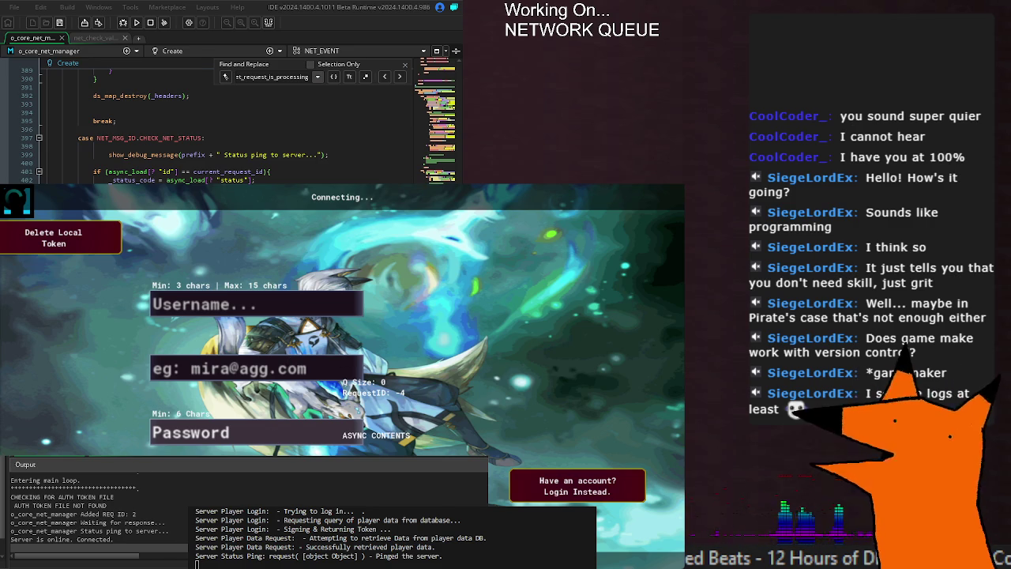
pyautogui.press('Return')
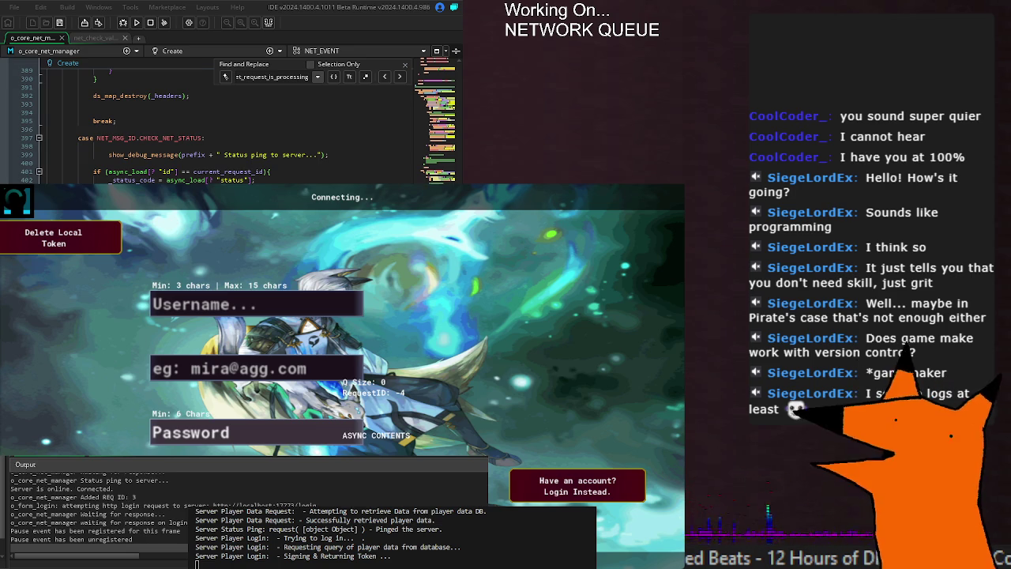
# Cycle net_request_is_processing matches, rerun the game, and scroll to the Step and Draw GUI events
pyautogui.click(286, 173)
pyautogui.press('F3')
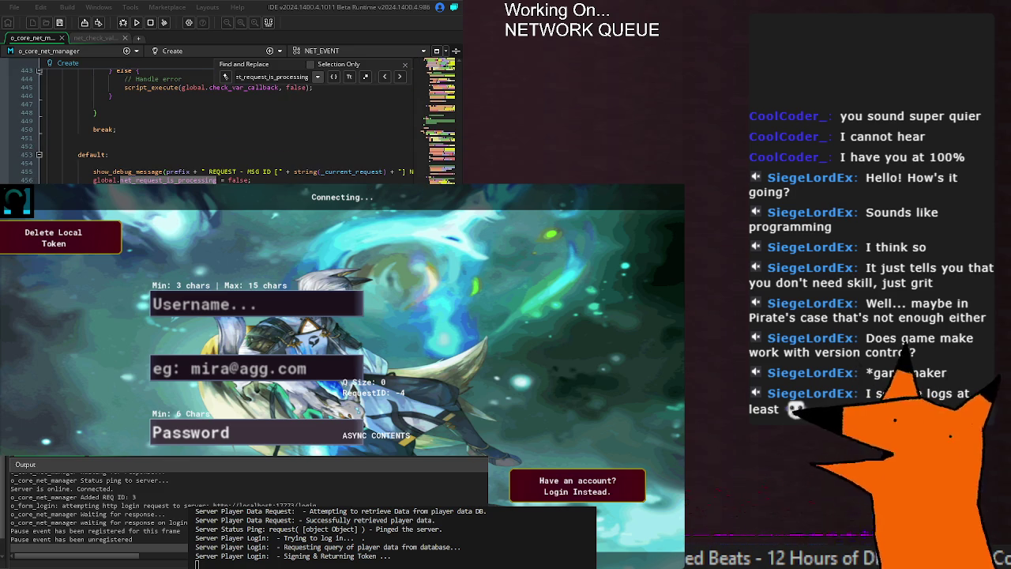
pyautogui.press('F5')
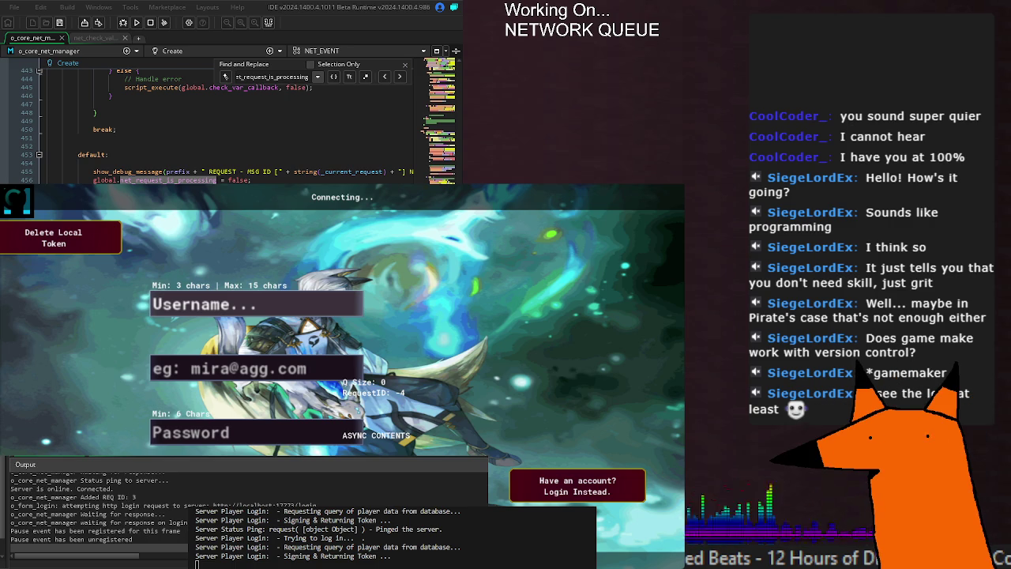
pyautogui.scroll(8, 237, 126)
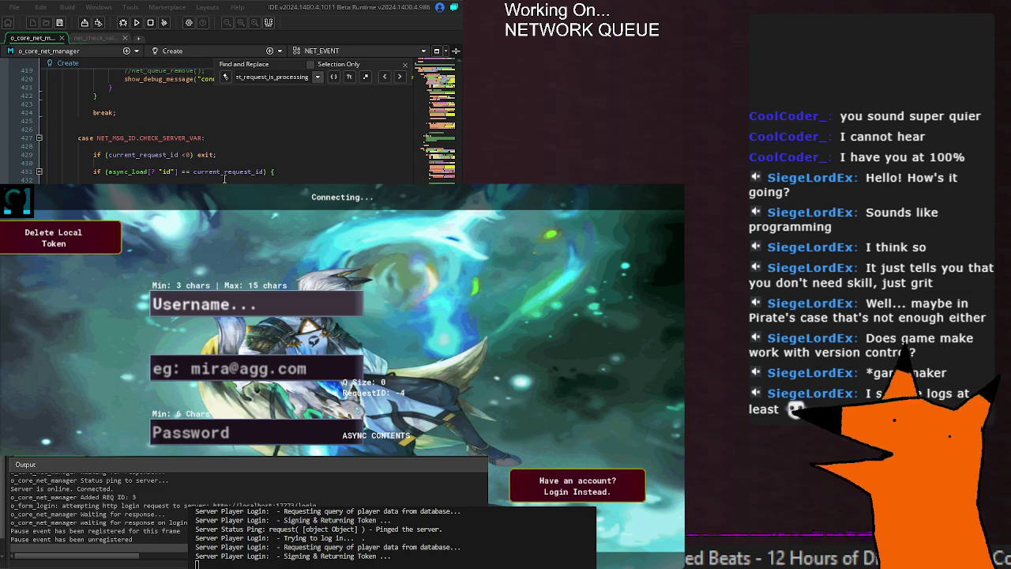
pyautogui.press('Return')
pyautogui.scroll(-3, 229, 119)
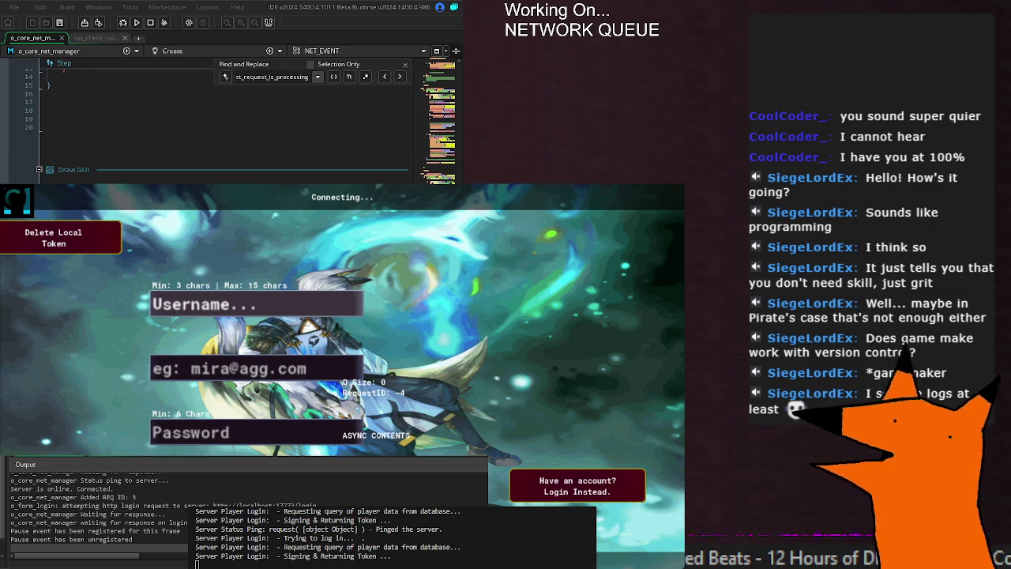
# Review the Draw GUI event code and save the net manager changes
pyautogui.click(73, 169)
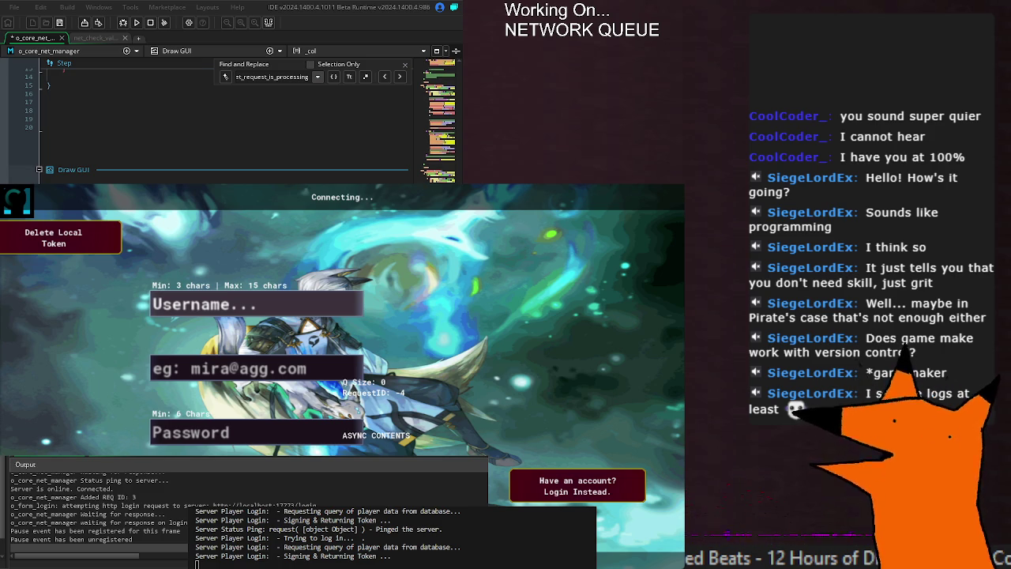
pyautogui.scroll(15, 229, 118)
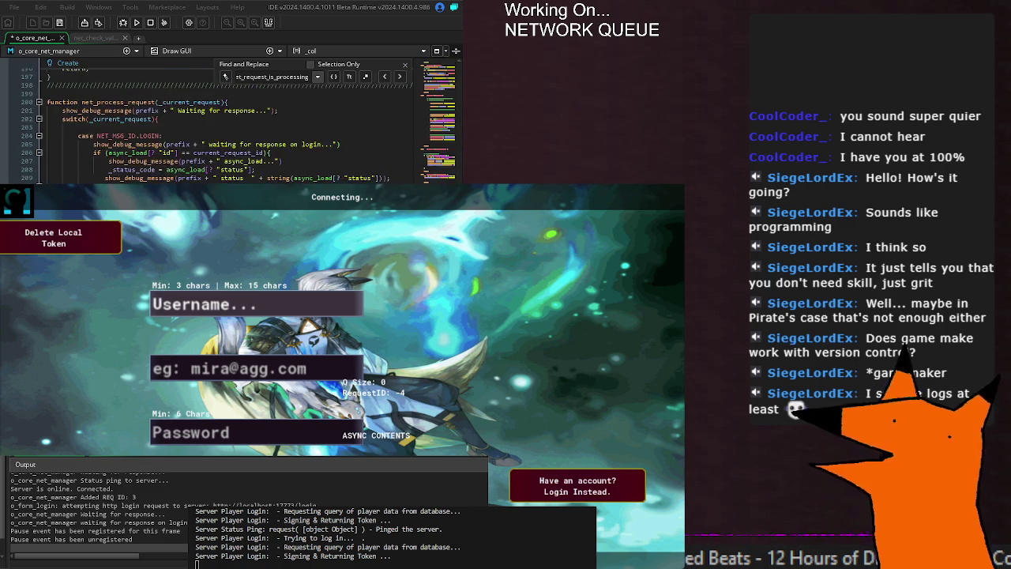
pyautogui.scroll(-14, 229, 119)
pyautogui.scroll(20, 229, 118)
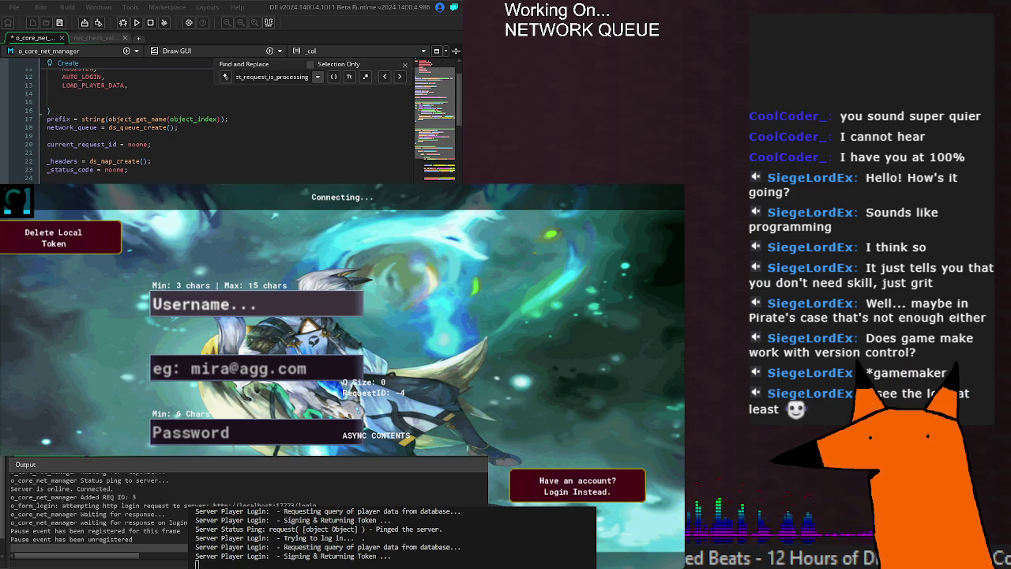
pyautogui.scroll(-20, 237, 127)
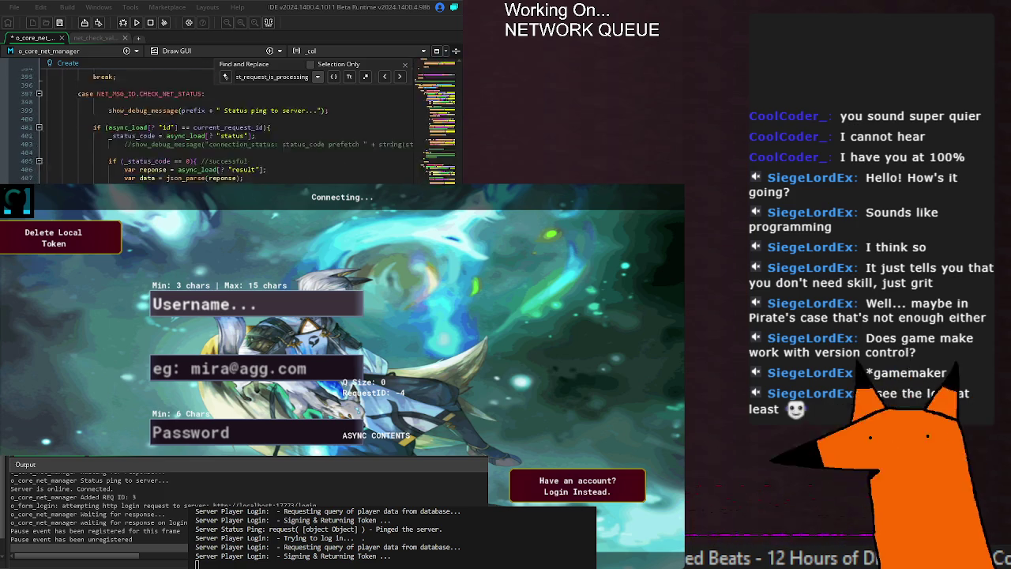
pyautogui.scroll(-14, 237, 126)
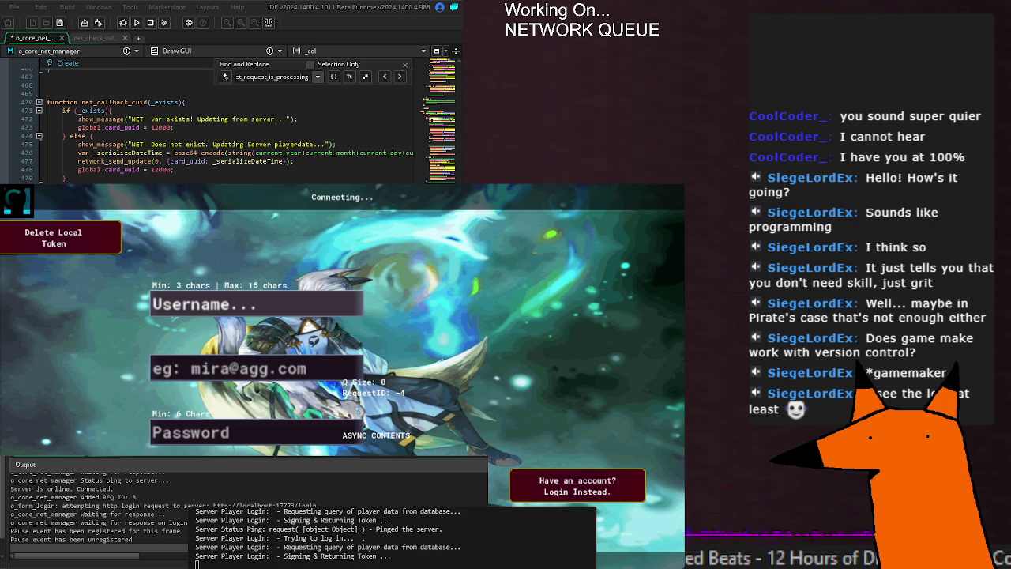
pyautogui.scroll(-15, 237, 126)
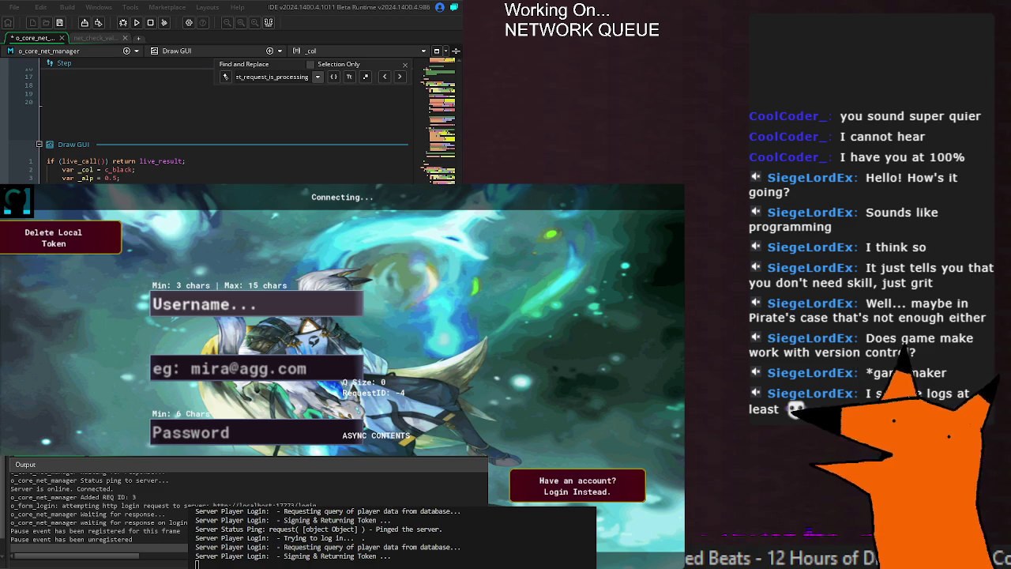
pyautogui.hotkey('ctrl', 's')
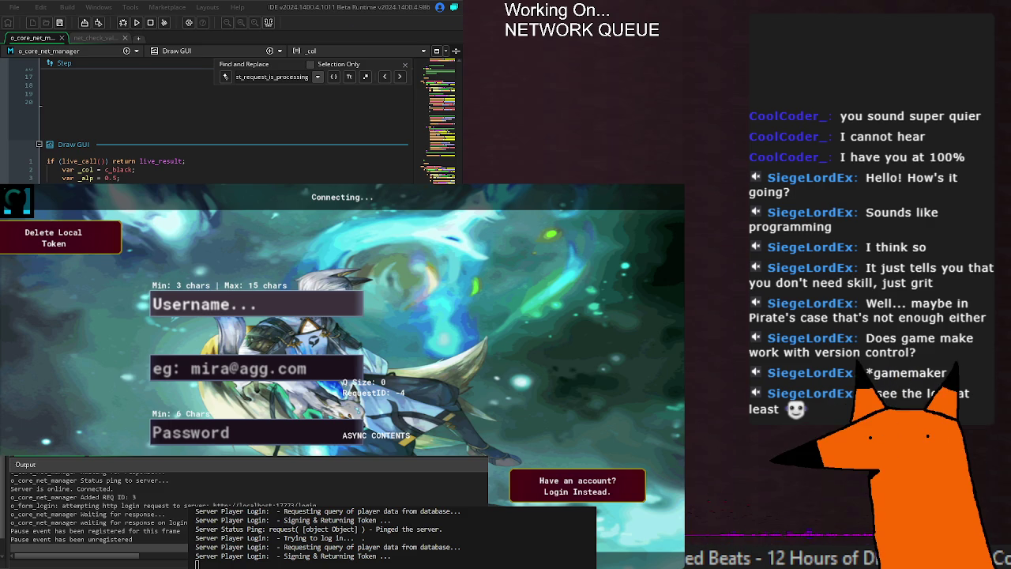
# Look over the code once more and rerun the game with the latest build
pyautogui.scroll(-2, 229, 118)
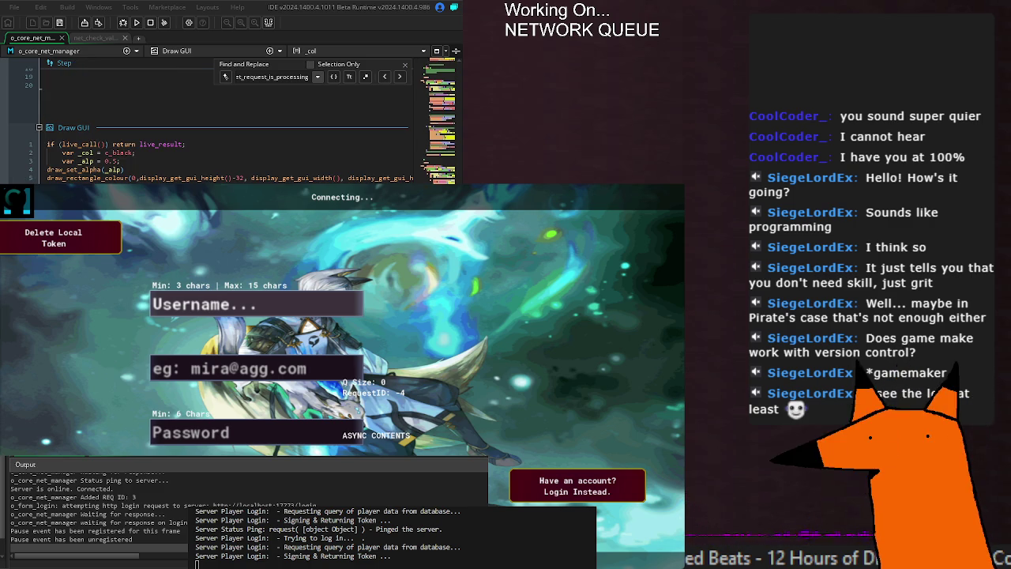
pyautogui.scroll(10, 229, 118)
pyautogui.scroll(15, 229, 119)
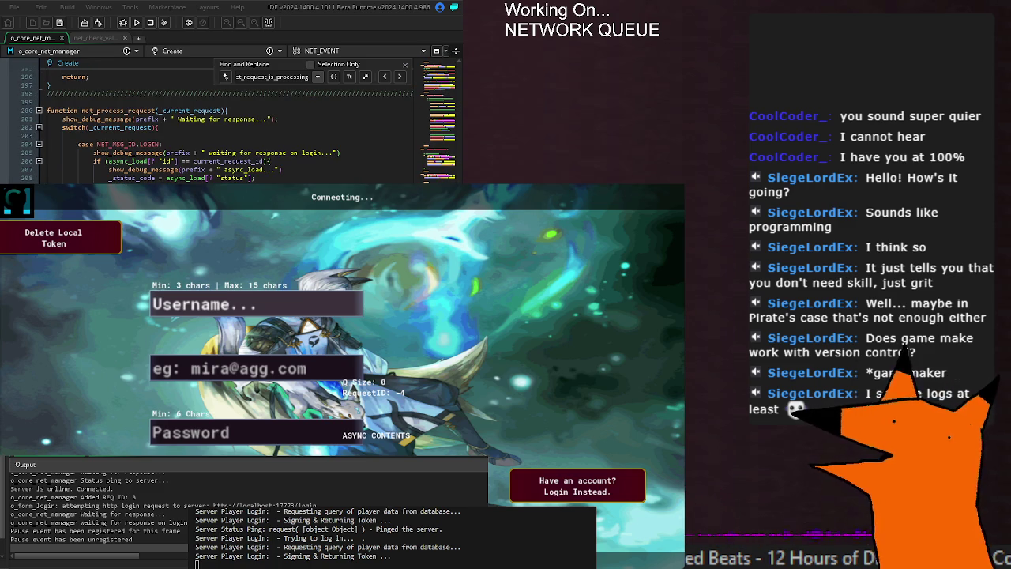
pyautogui.scroll(-20, 229, 122)
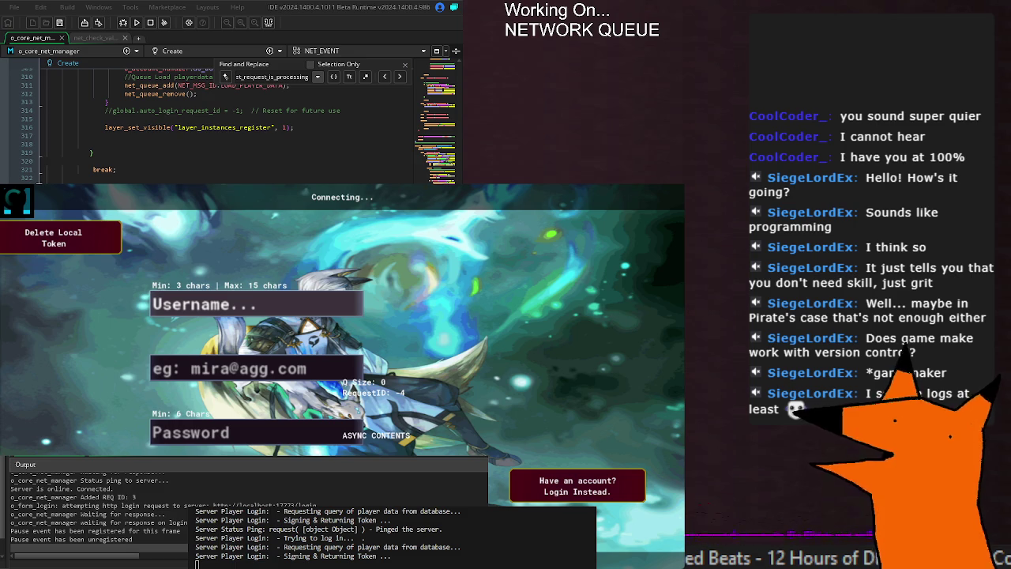
pyautogui.scroll(-13, 229, 122)
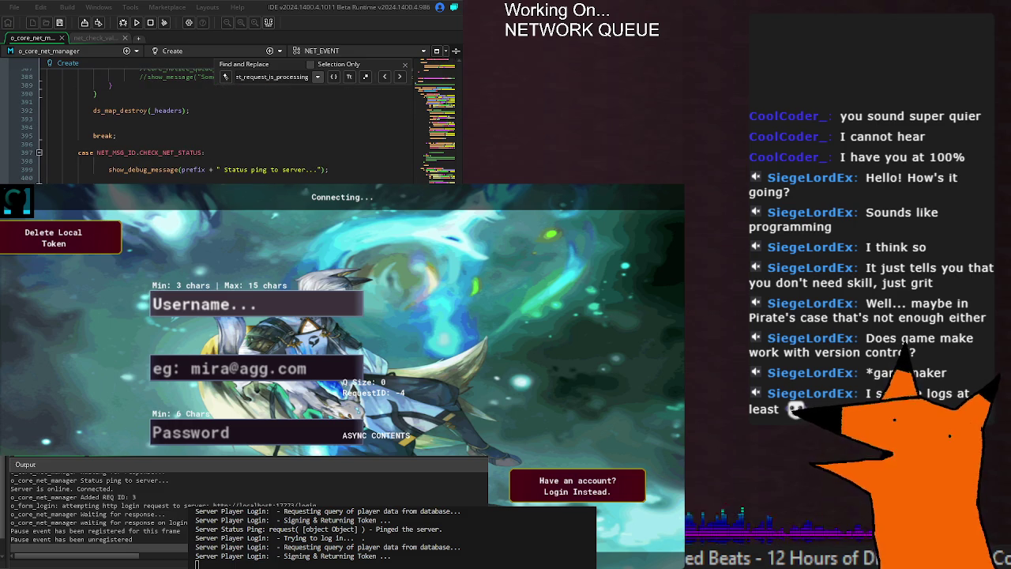
pyautogui.press('F5')
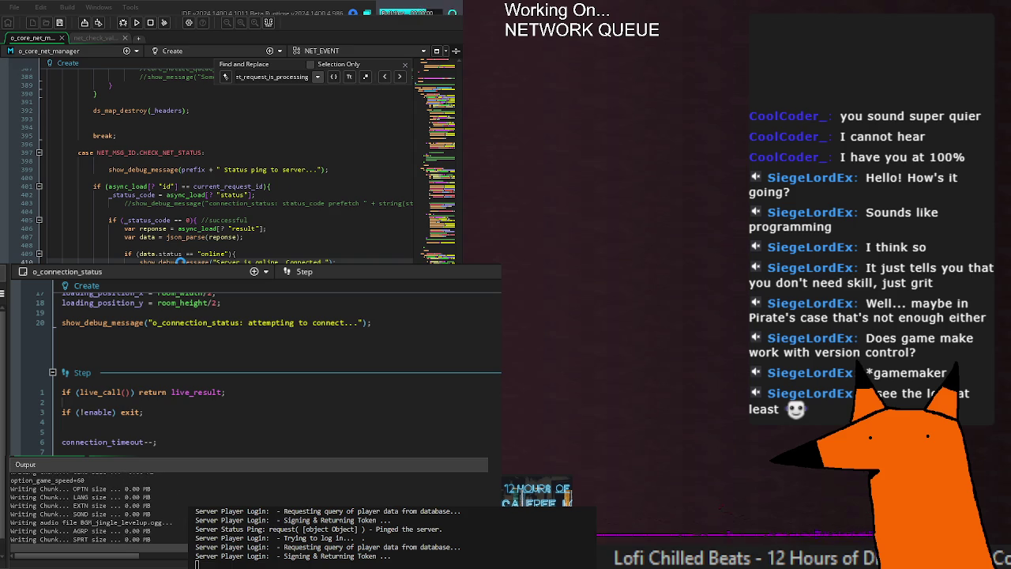
# Add header map and status code to the debug text, move it right, and rerun twice
pyautogui.click(266, 254)
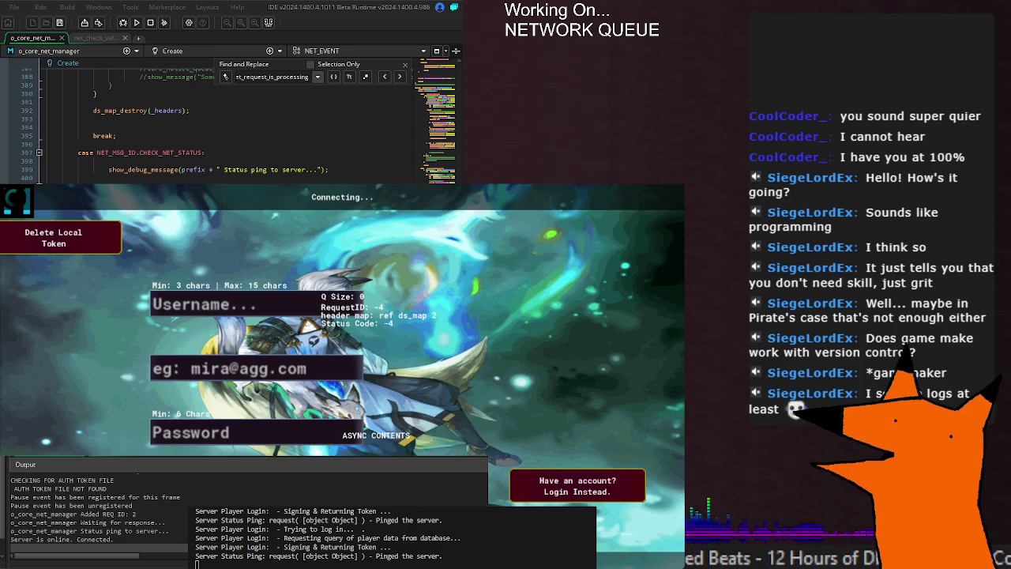
pyautogui.scroll(-10, 229, 122)
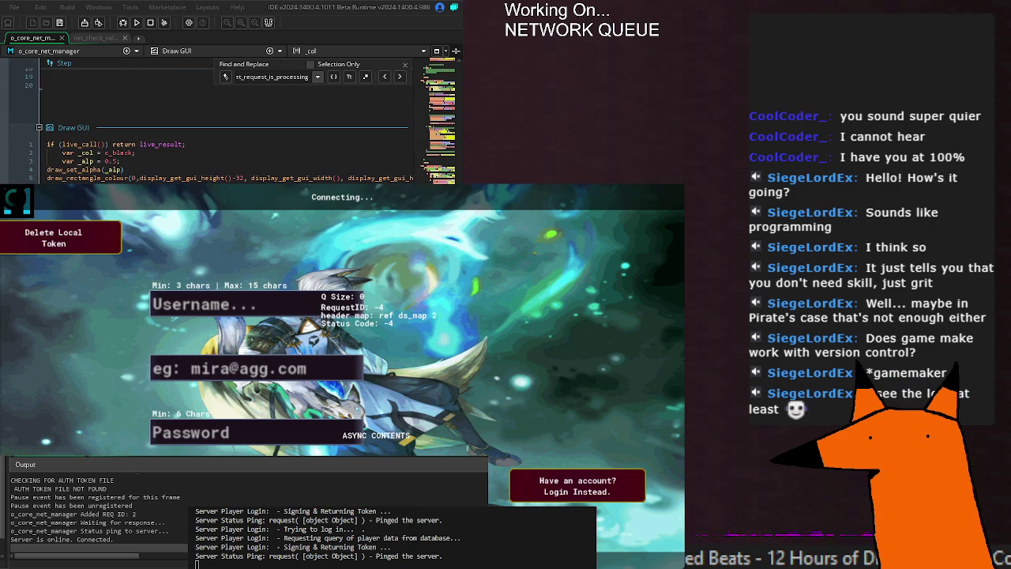
pyautogui.press('F5')
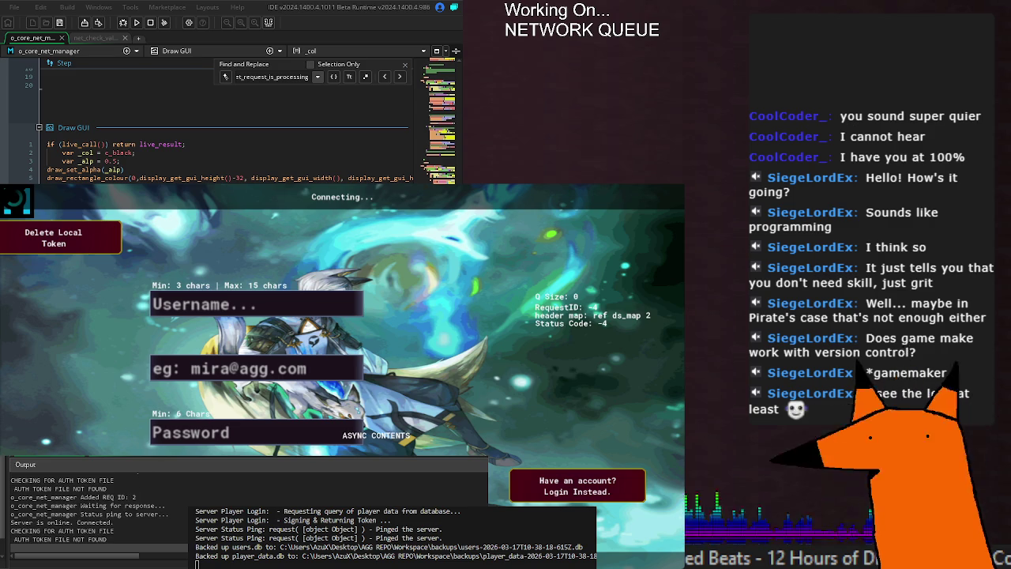
pyautogui.press('F5')
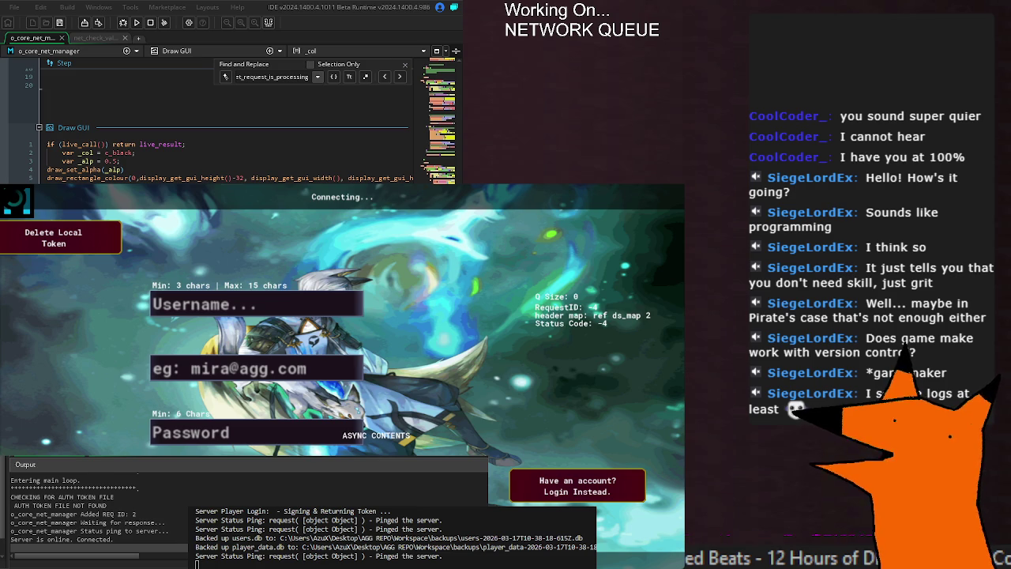
pyautogui.press('Return')
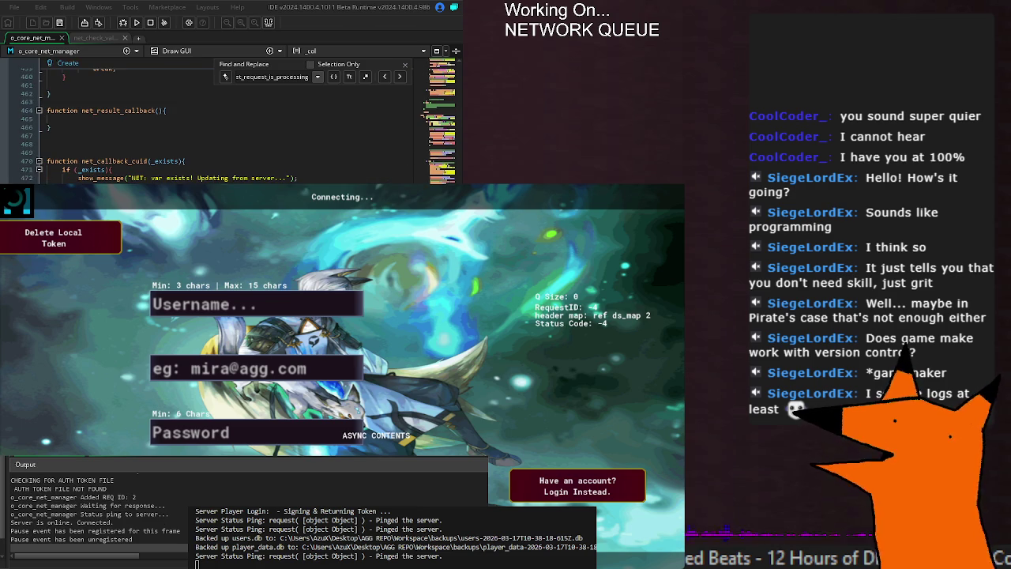
# Step back through the net_request_is_processing matches and rerun the game
pyautogui.hotkey('shift', 'Return')
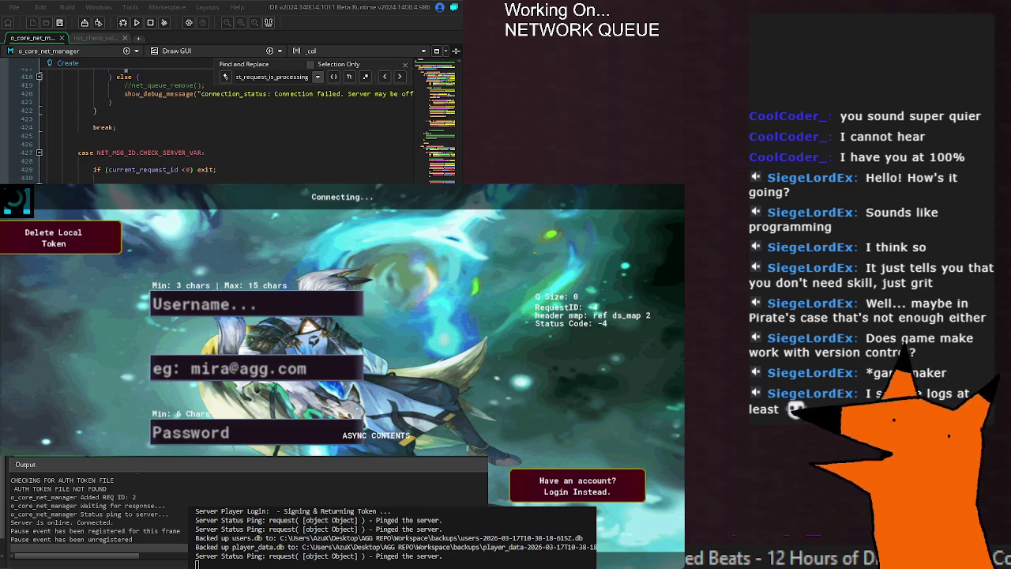
pyautogui.hotkey('shift', 'Return')
pyautogui.hotkey('shift', 'Return')
pyautogui.hotkey('shift', 'Return')
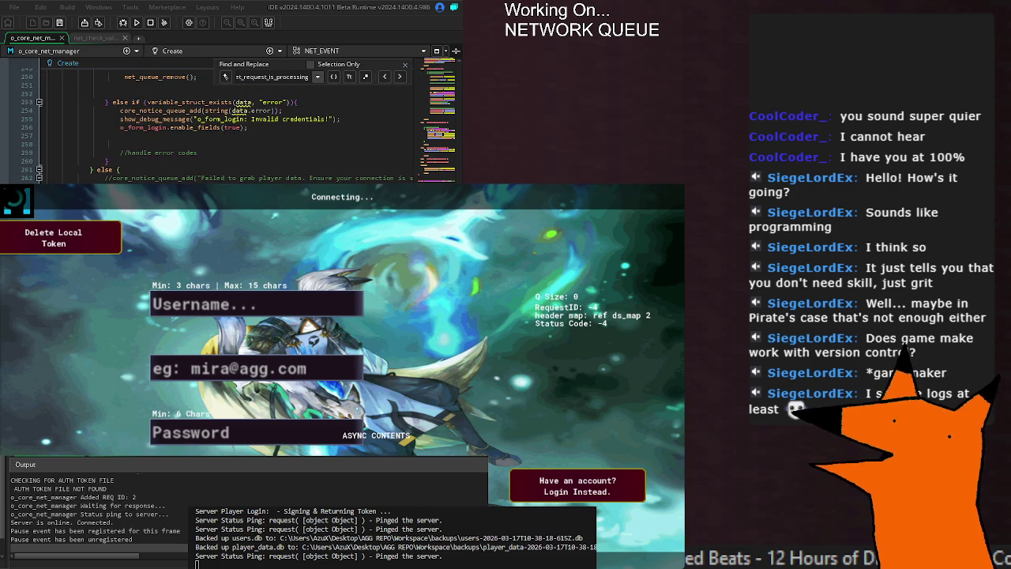
pyautogui.hotkey('shift', 'Return')
pyautogui.hotkey('shift', 'Return')
pyautogui.hotkey('shift', 'Return')
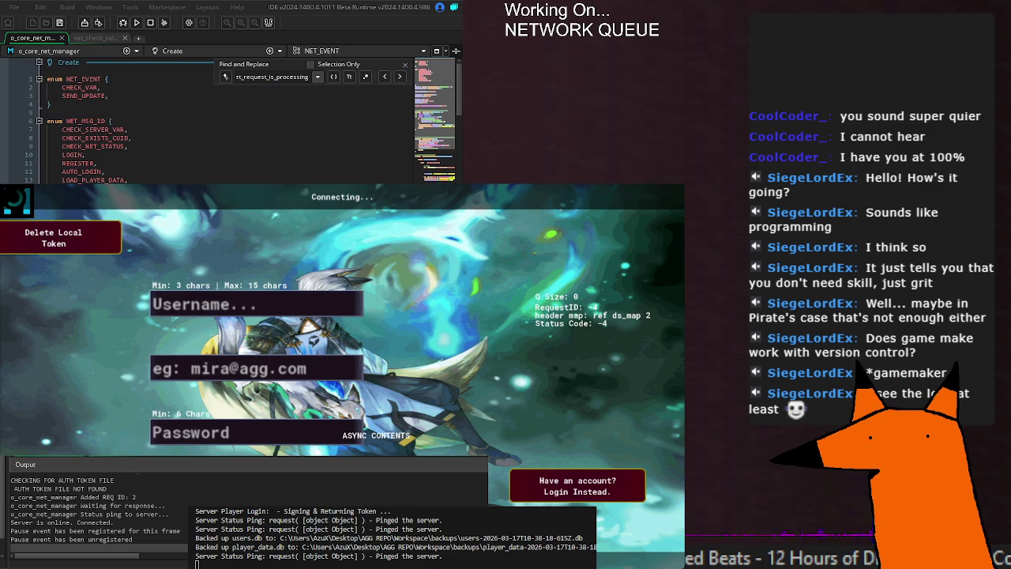
pyautogui.press('Return')
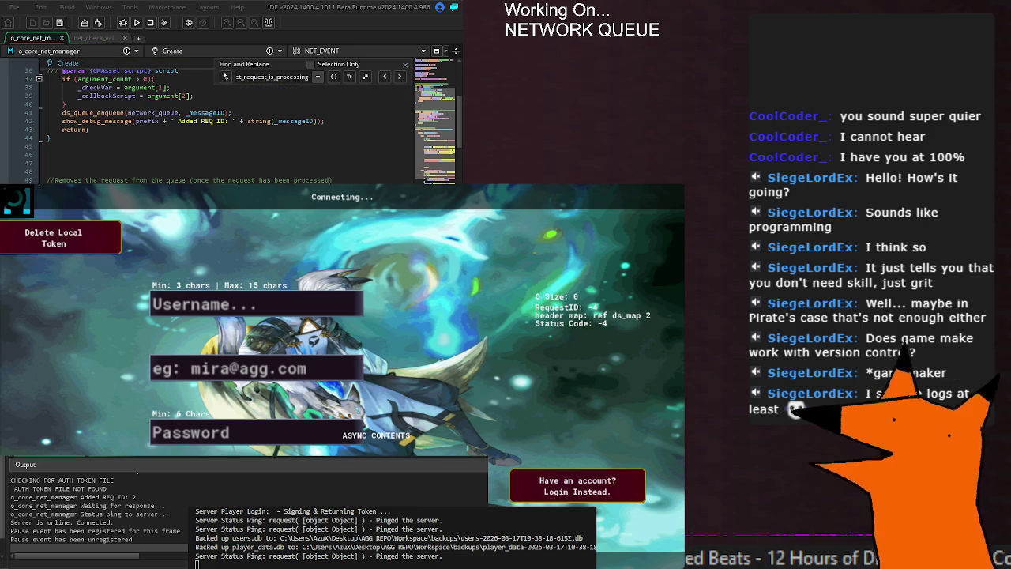
pyautogui.press('F5')
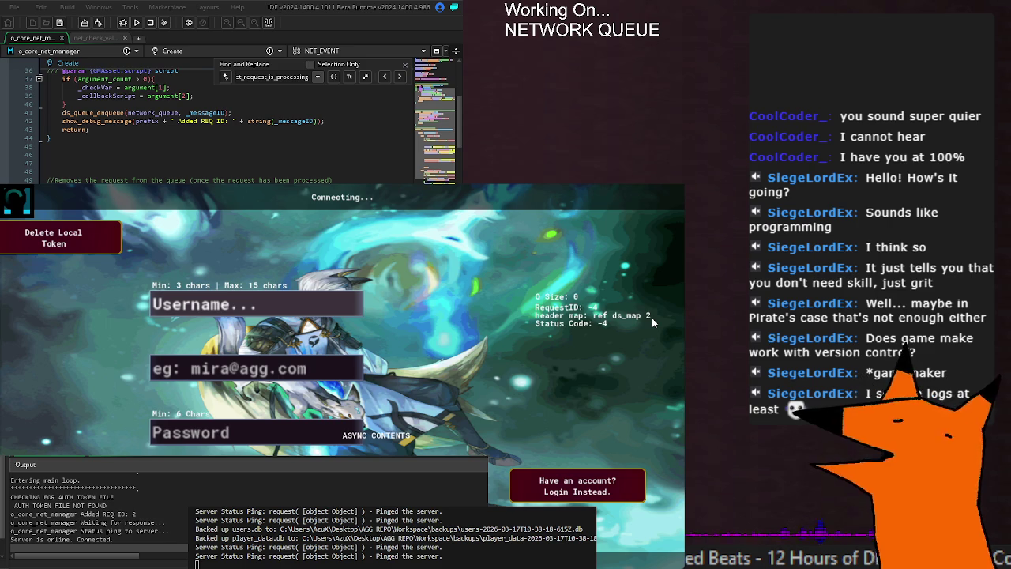
# Review the net_request_is_processing use in the default case and rebuild the game again
pyautogui.scroll(-20, 230, 126)
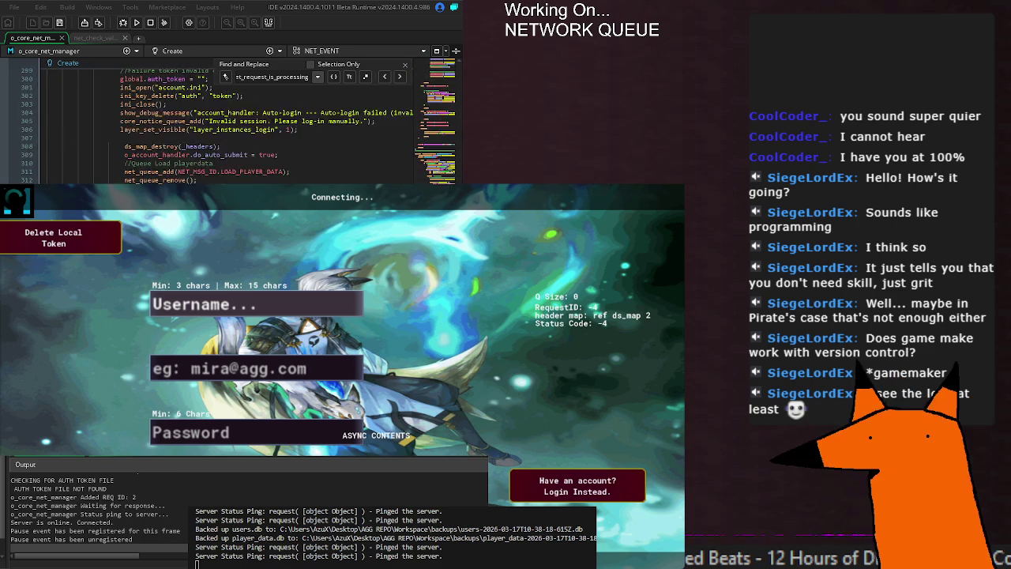
pyautogui.scroll(-10, 229, 126)
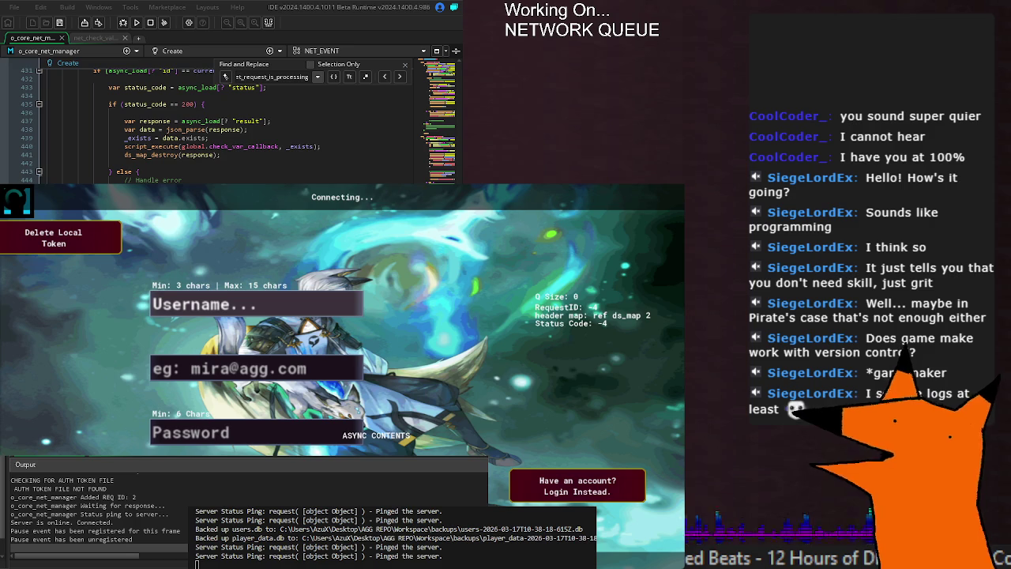
pyautogui.press('Return')
pyautogui.press('Return')
pyautogui.press('Return')
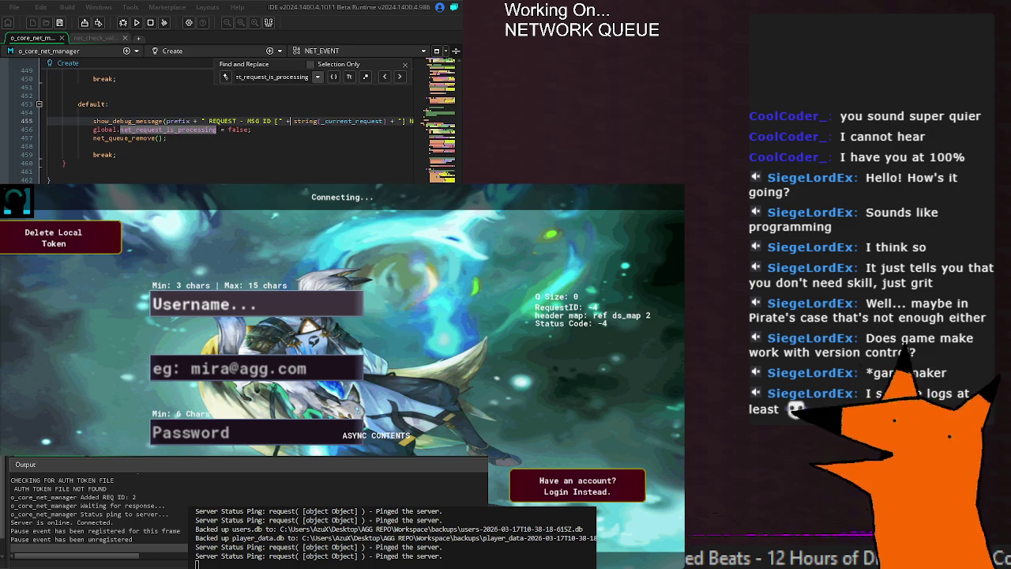
pyautogui.scroll(-10, 229, 127)
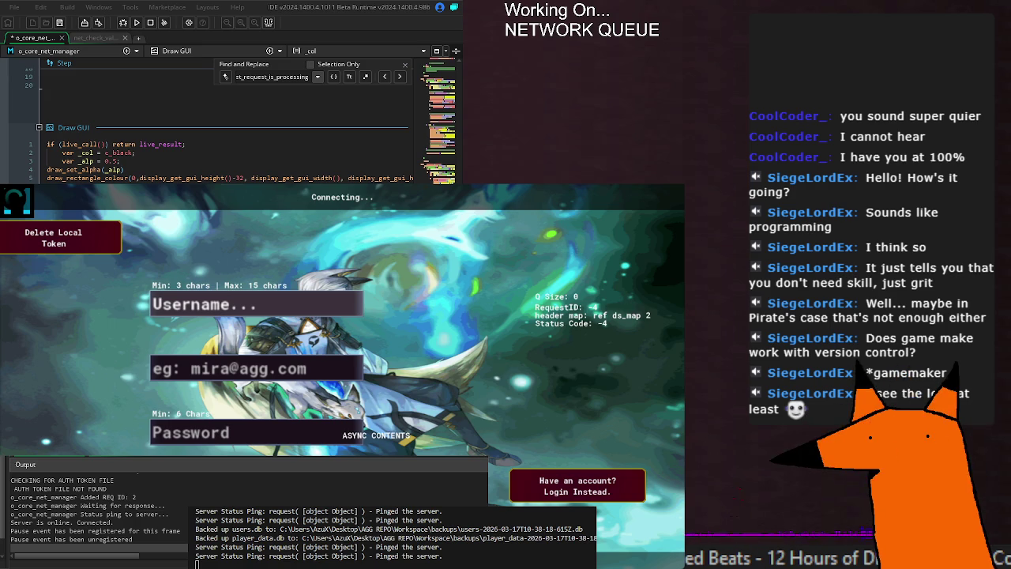
pyautogui.press('F5')
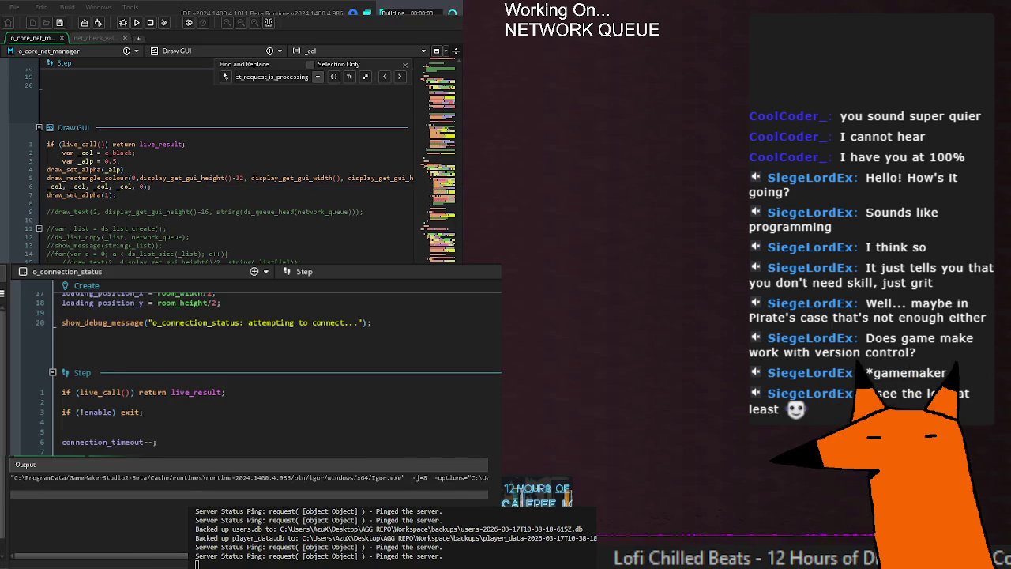